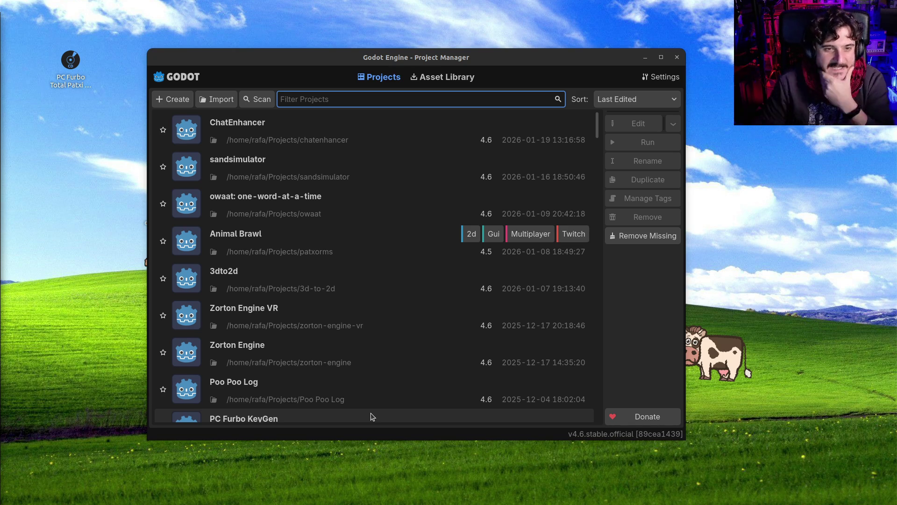
# Select the sandsimulator project in the Project Manager and open it in the editor
pyautogui.click(312, 171)
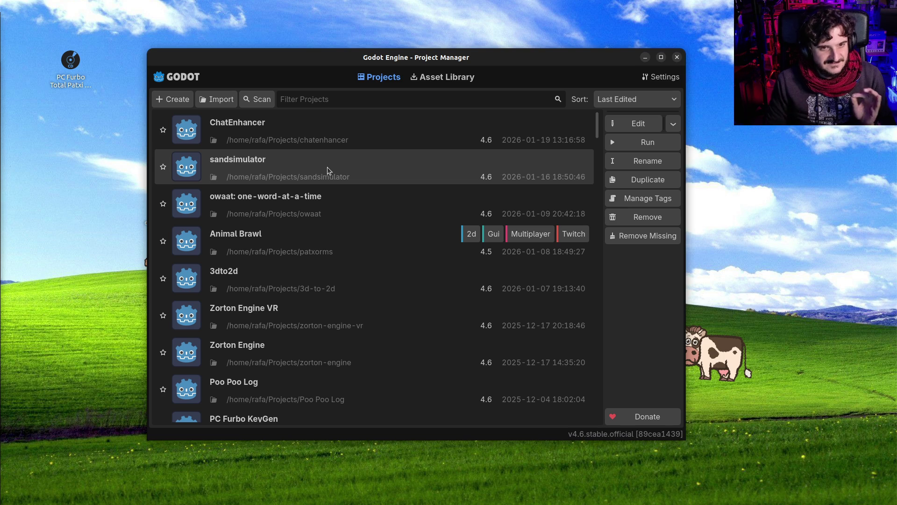
pyautogui.doubleClick(327, 169)
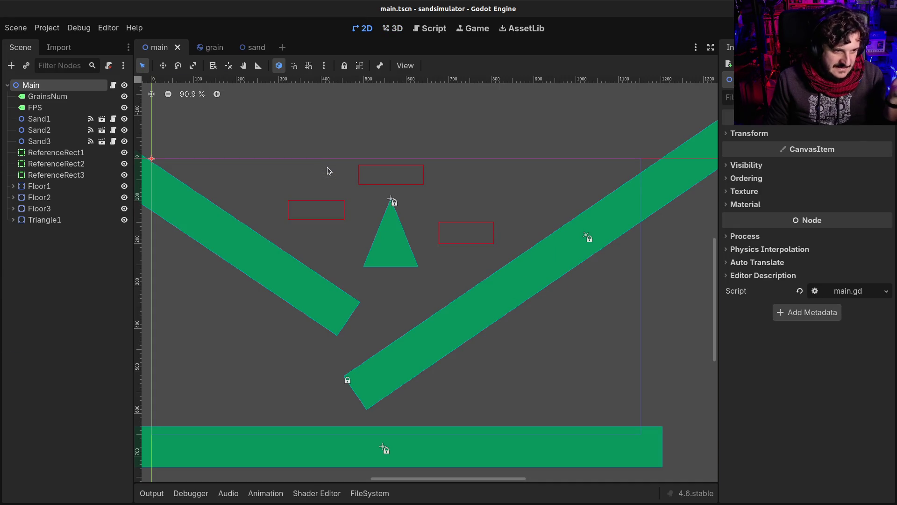
# Pan the main scene, test-run the sand simulation, close it, and run it again
pyautogui.moveTo(314, 311); pyautogui.dragTo(332, 290)
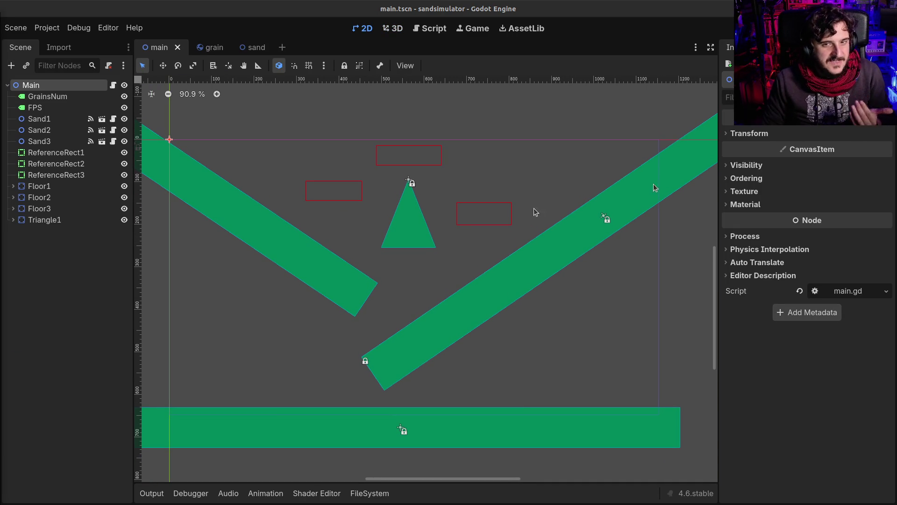
pyautogui.click(748, 28)
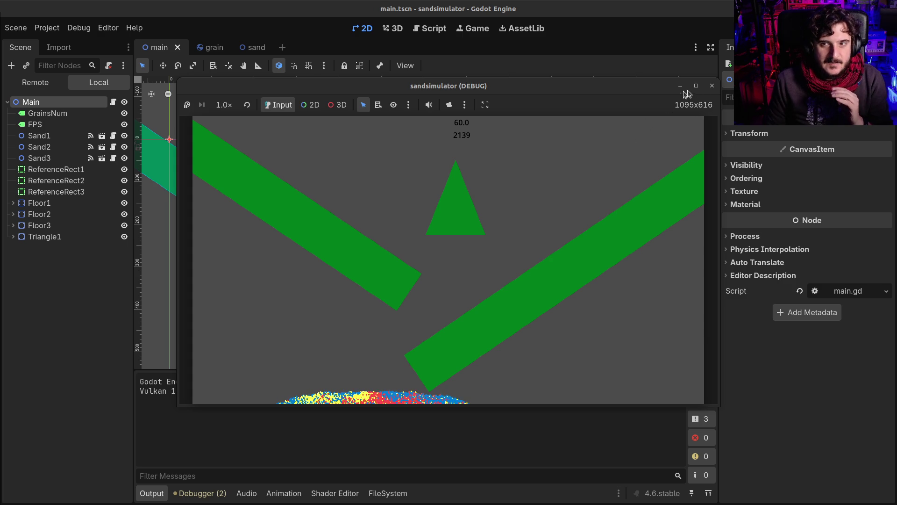
pyautogui.click(712, 85)
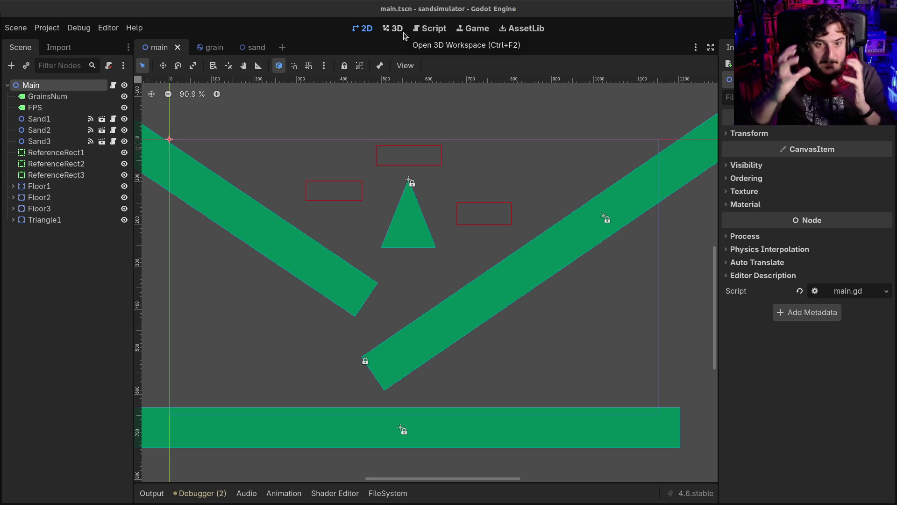
pyautogui.click(753, 28)
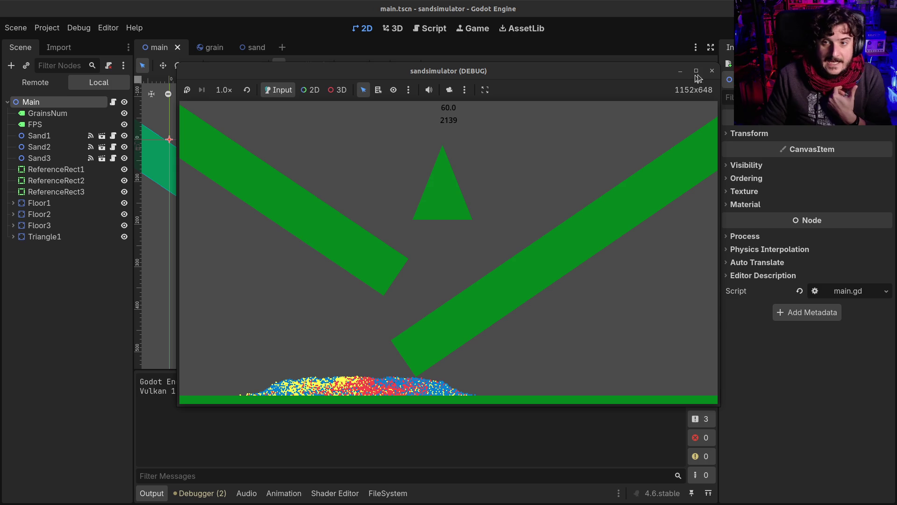
# Close the sandsimulator debug window once the blue, yellow and red grains have settled
pyautogui.click(711, 71)
# Review main.gd's scene reload, ui_accept check, FPS label and grains_quantity counter code
pyautogui.click(393, 163)
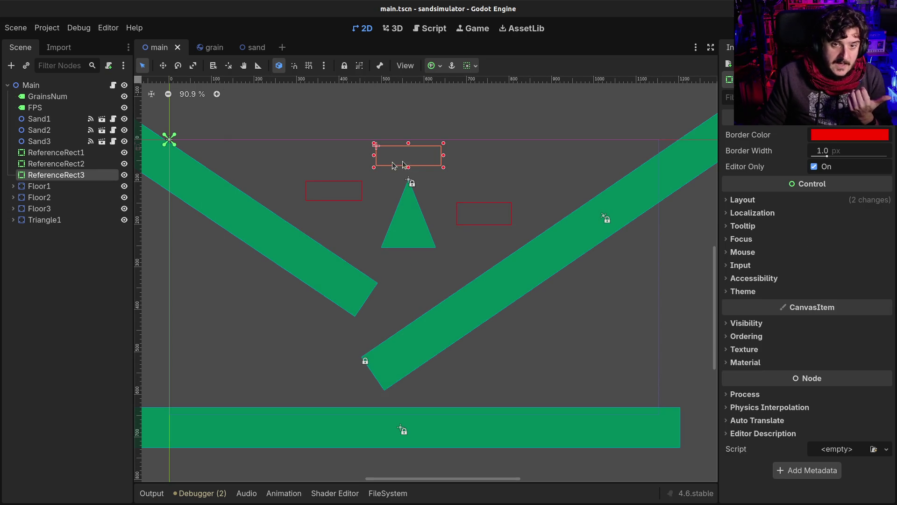
pyautogui.click(113, 85)
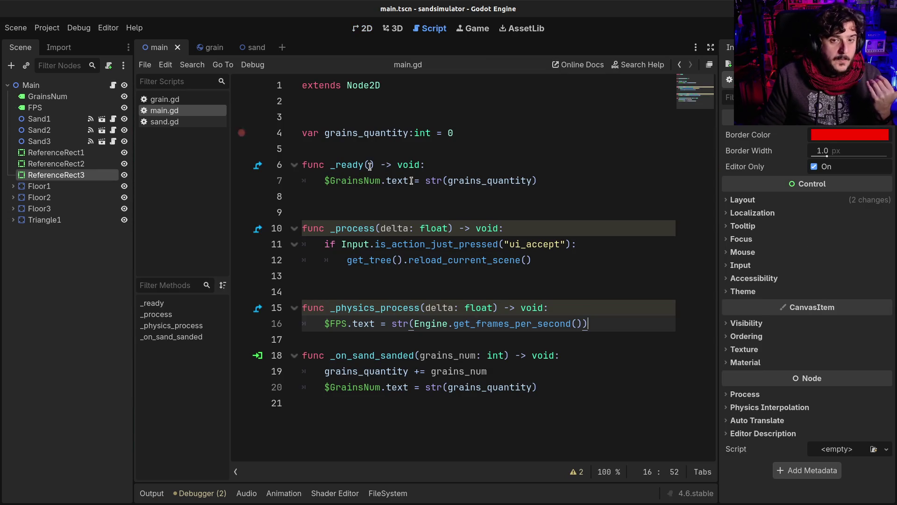
pyautogui.click(438, 244)
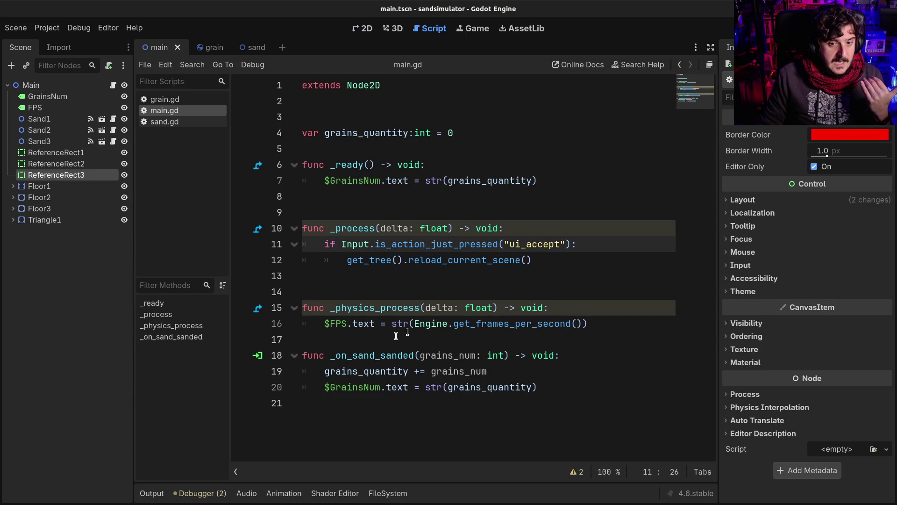
pyautogui.moveTo(348, 327)
pyautogui.mouseDown()
pyautogui.moveTo(514, 386)
pyautogui.moveTo(339, 312)
pyautogui.moveTo(520, 323)
pyautogui.mouseUp()
pyautogui.click(339, 312)
pyautogui.click(347, 244)
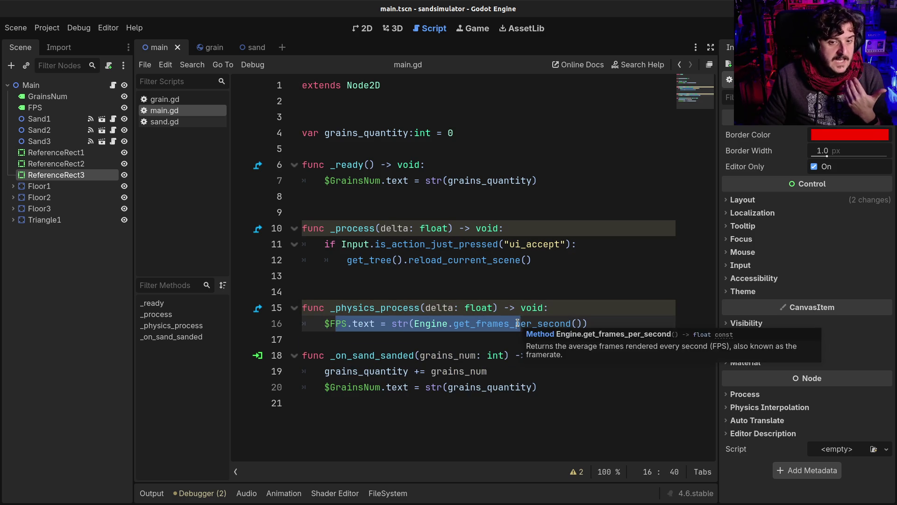
pyautogui.click(519, 323)
pyautogui.moveTo(341, 373); pyautogui.dragTo(537, 380)
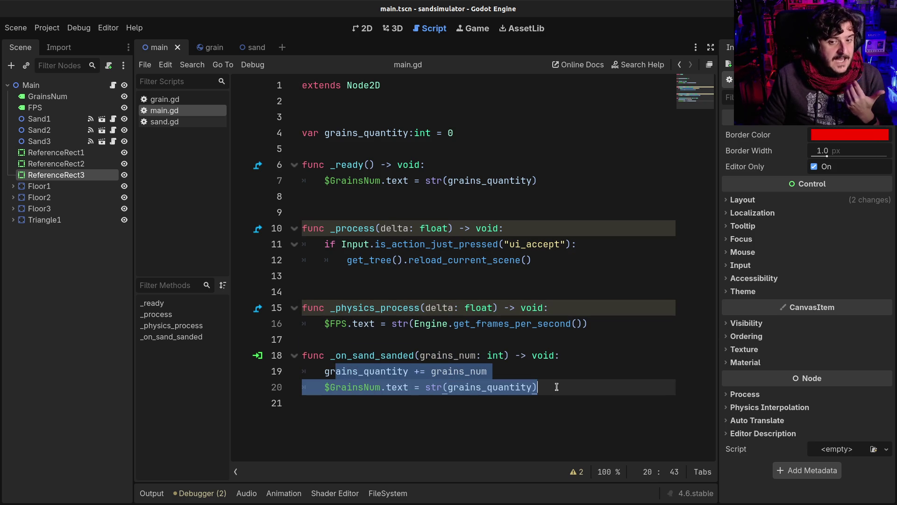
pyautogui.click(350, 374)
pyautogui.doubleClick(350, 374)
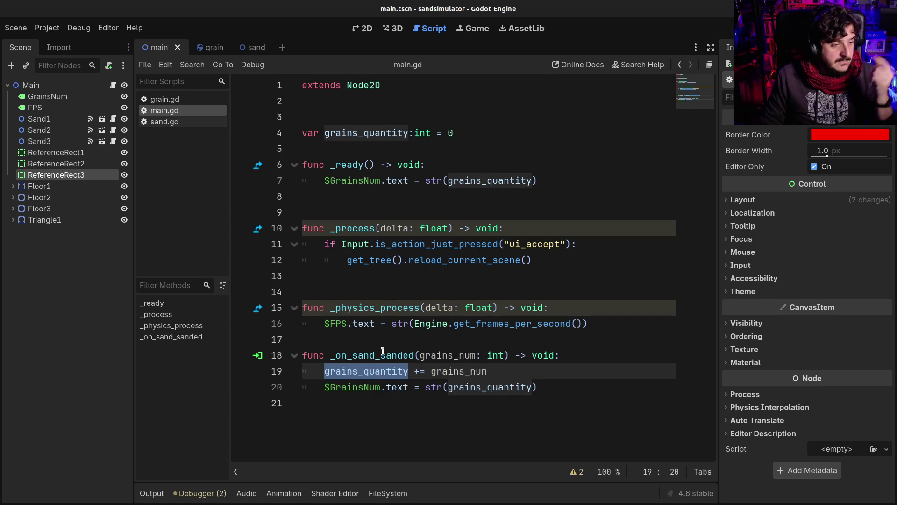
pyautogui.click(341, 134)
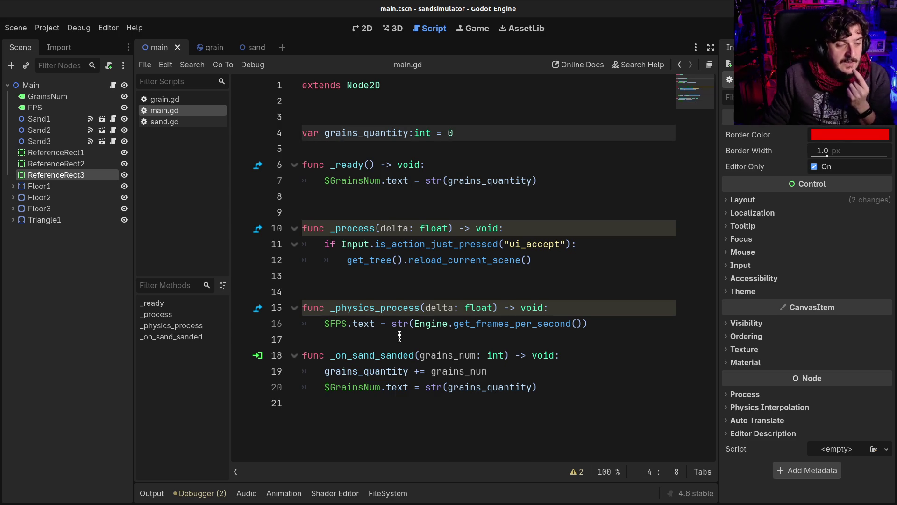
# Open sand.gd and inspect the grain settings of the Sand1, Sand2 and Sand3 emitters
pyautogui.click(158, 121)
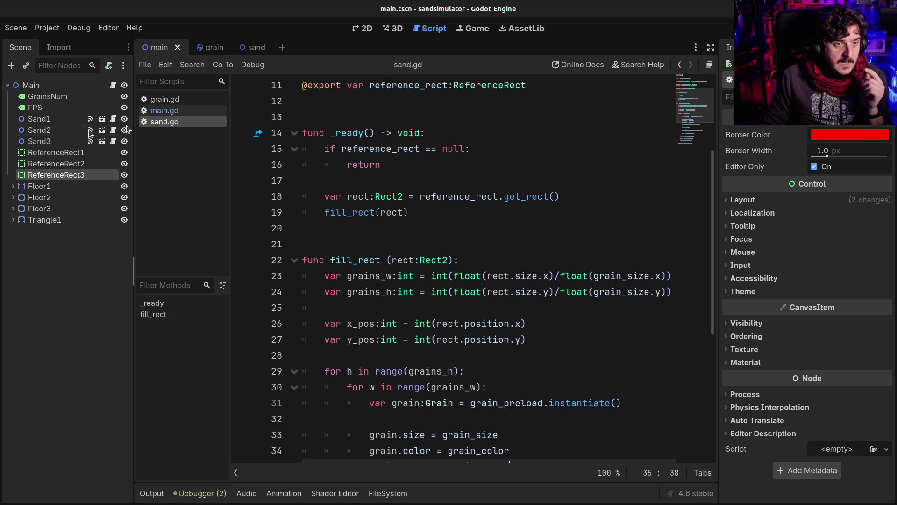
pyautogui.click(39, 119)
pyautogui.click(47, 130)
pyautogui.click(53, 144)
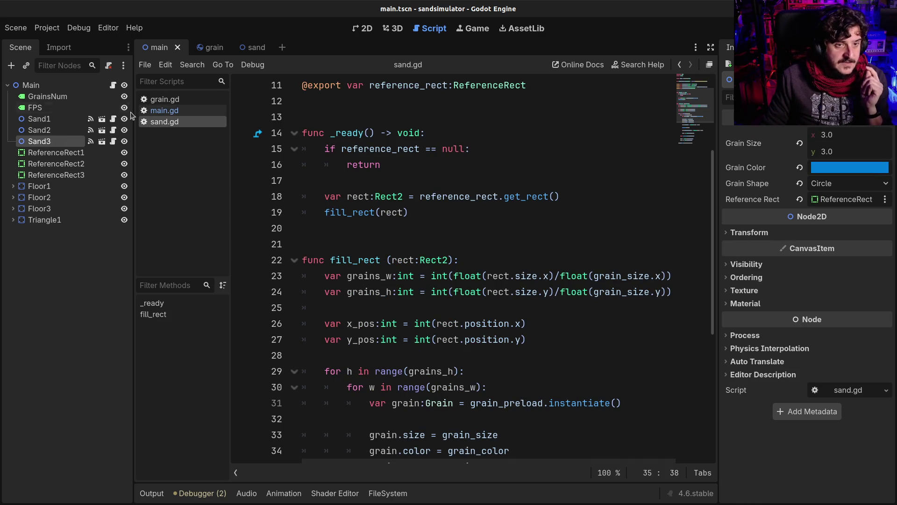
pyautogui.click(58, 120)
pyautogui.click(54, 131)
pyautogui.click(55, 152)
# Review the grain scene preload path on line 6 of sand.gd
pyautogui.click(421, 244)
pyautogui.scroll(4, 426, 177)
pyautogui.moveTo(492, 167); pyautogui.dragTo(662, 167)
pyautogui.click(661, 166)
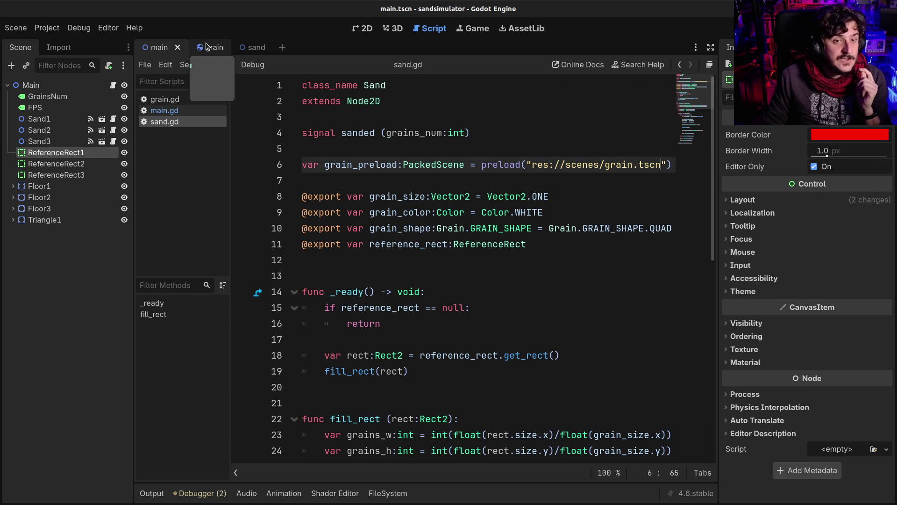
pyautogui.click(206, 47)
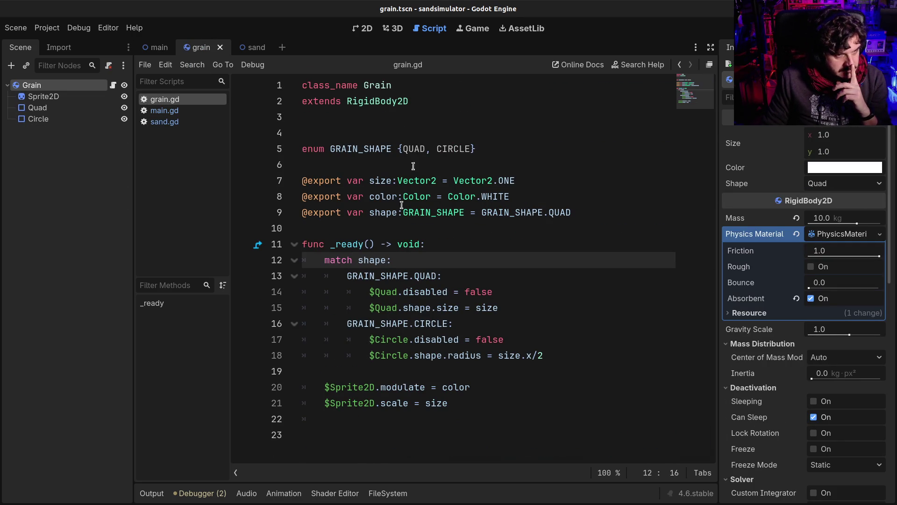
# In 2D, inspect the grain's Quad and Circle collision shapes, briefly hiding and reshowing Quad
pyautogui.click(363, 29)
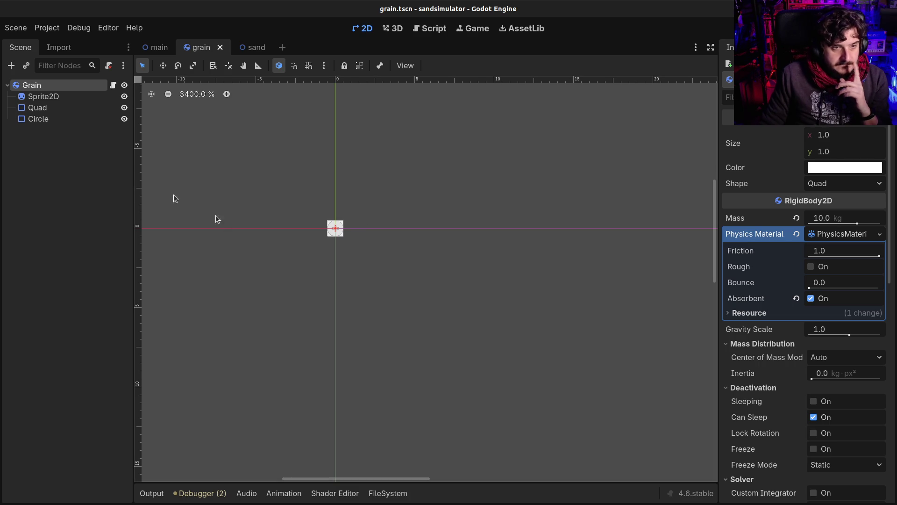
pyautogui.click(29, 120)
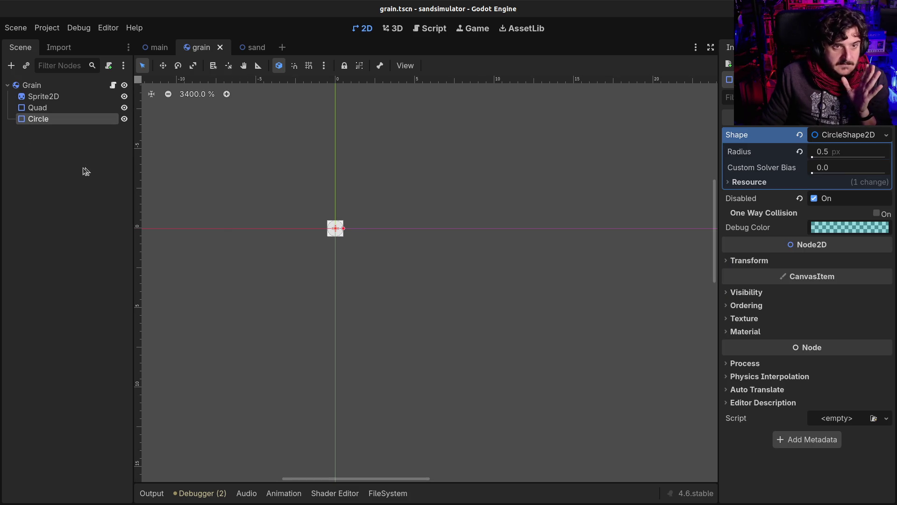
pyautogui.click(52, 110)
pyautogui.click(50, 120)
pyautogui.click(124, 108)
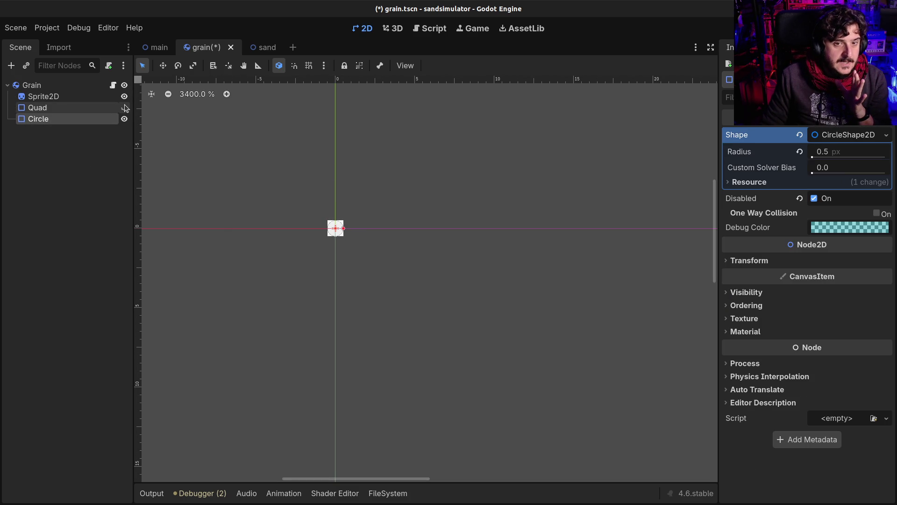
pyautogui.click(124, 108)
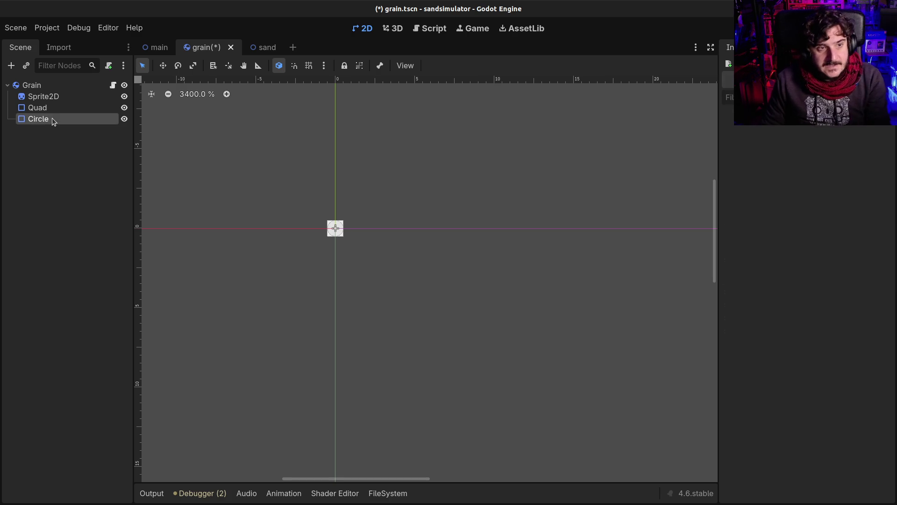
pyautogui.click(42, 107)
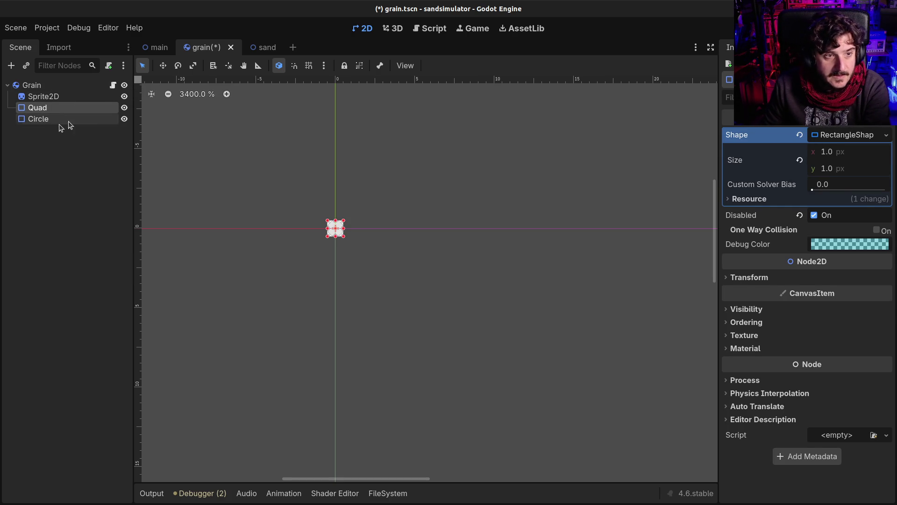
pyautogui.click(52, 120)
# Inspect Sprite2D, the Grain rigid body, the 0.5 px Circle radius and 1.0 px Quad size
pyautogui.click(51, 97)
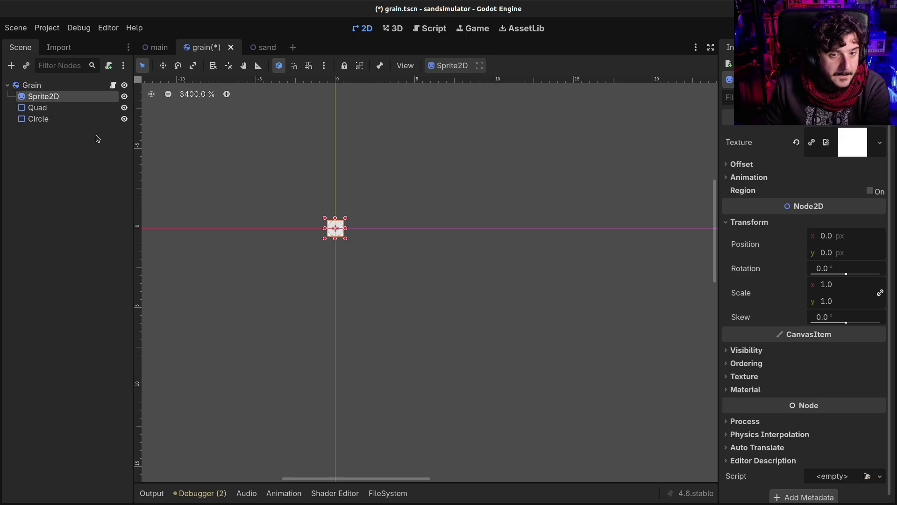
pyautogui.click(71, 107)
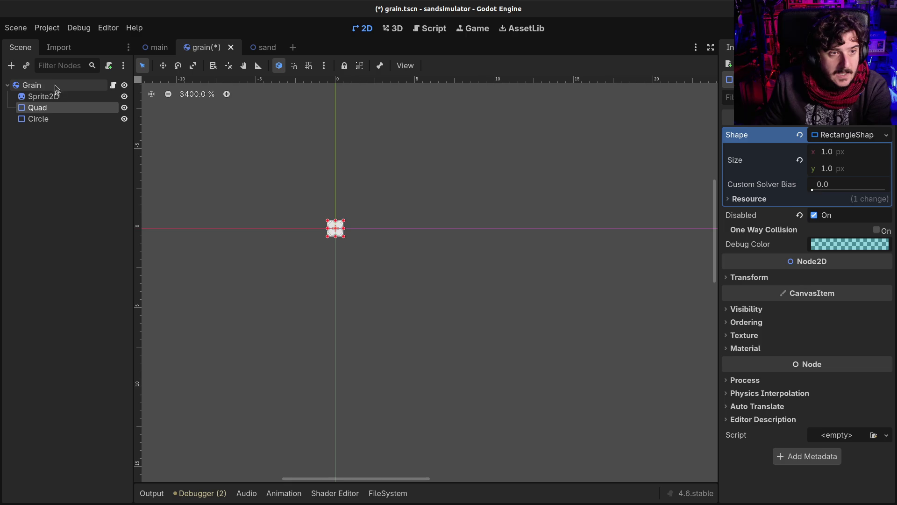
pyautogui.click(56, 84)
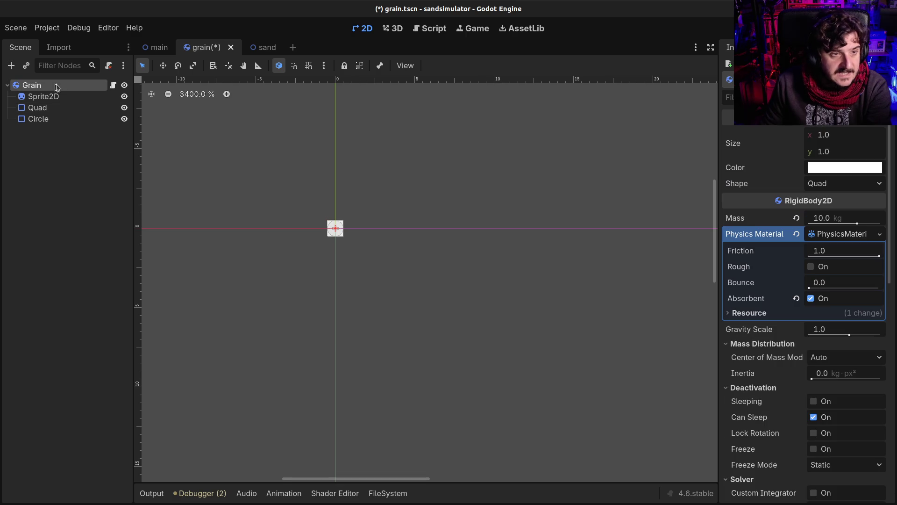
pyautogui.click(60, 108)
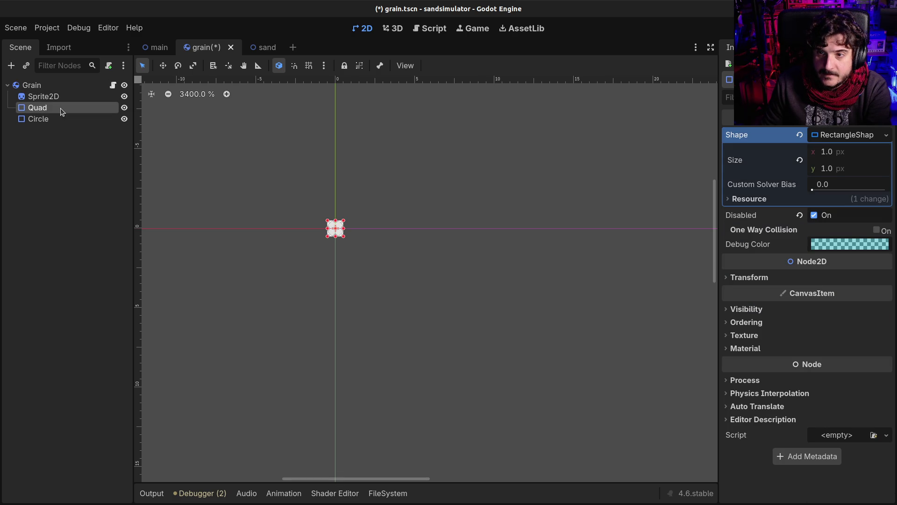
pyautogui.click(59, 116)
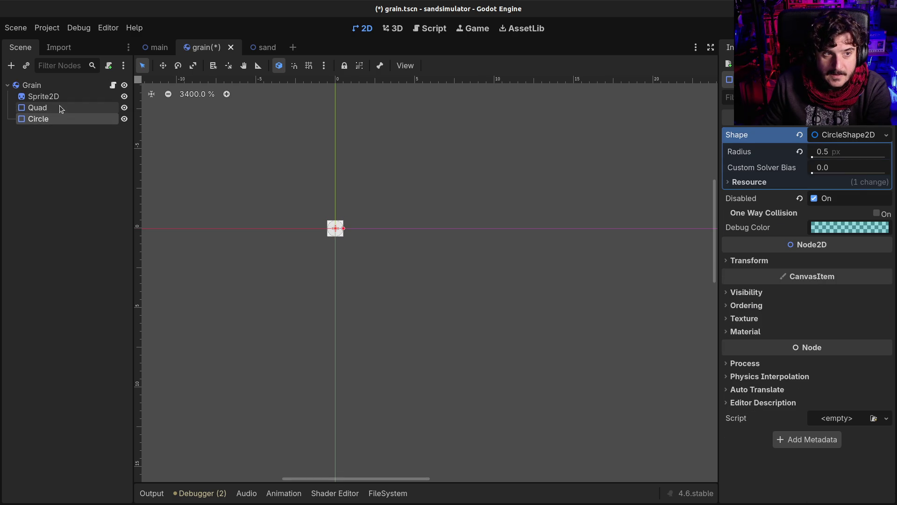
pyautogui.click(86, 108)
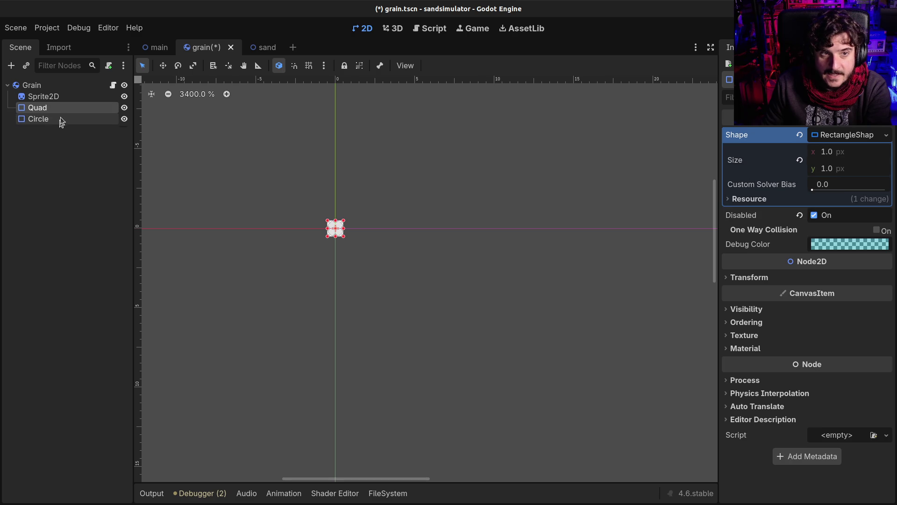
# Open the grain.gd script for editing
pyautogui.click(389, 30)
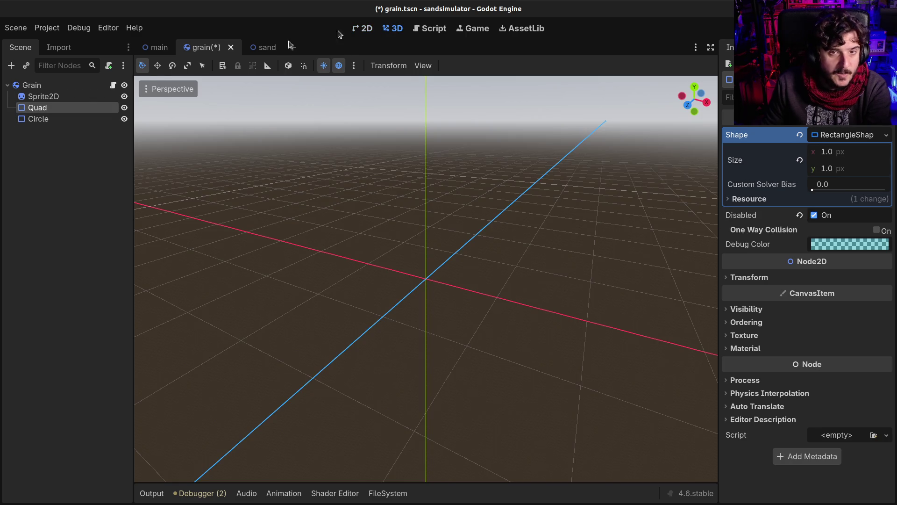
pyautogui.click(113, 85)
pyautogui.click(396, 149)
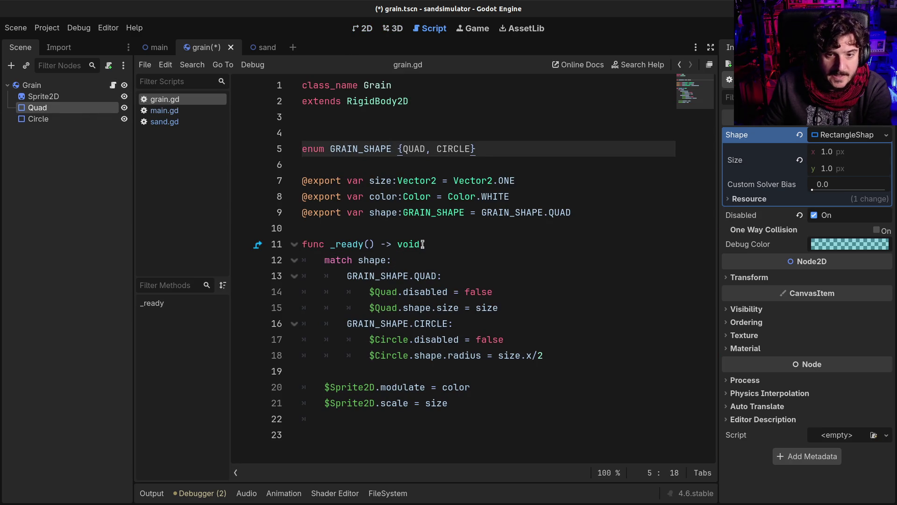
# Add an indented blank line after the Quad shape size assignment on line 15
pyautogui.click(427, 308)
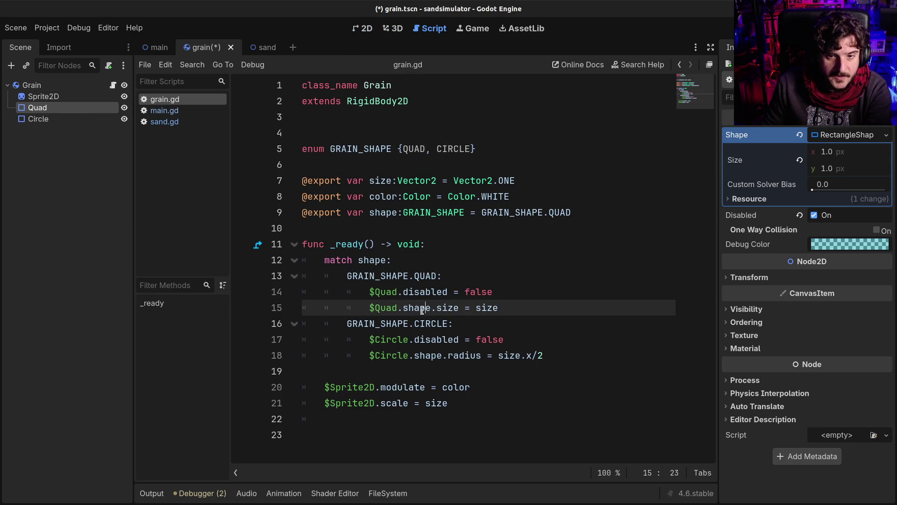
pyautogui.click(366, 291)
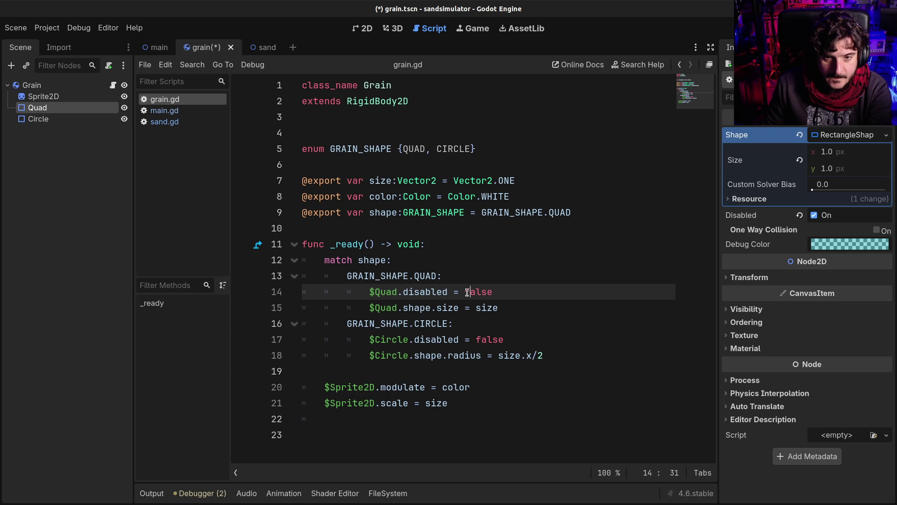
pyautogui.click(516, 303)
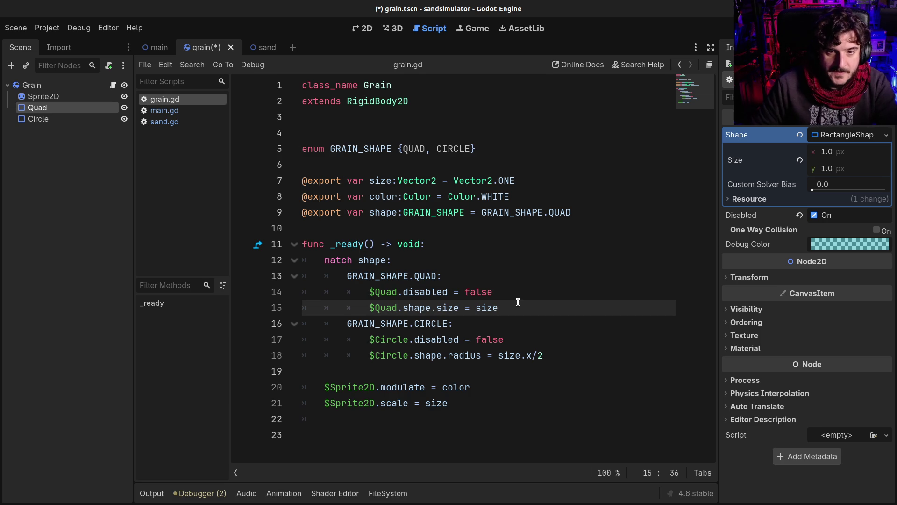
pyautogui.press('Return')
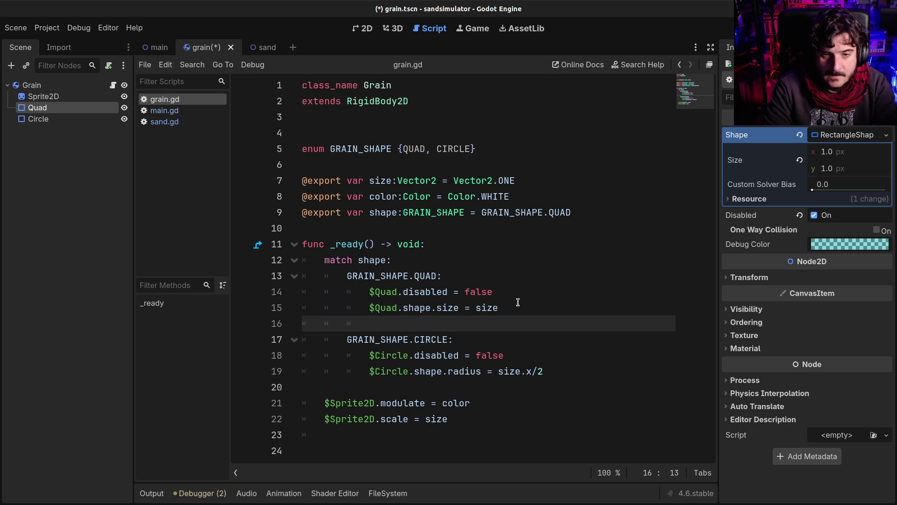
pyautogui.write('$')
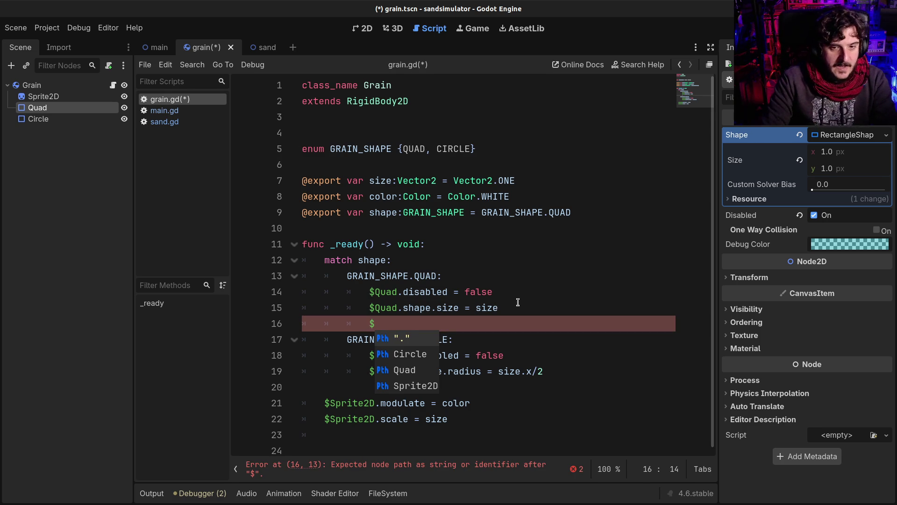
pyautogui.press('BackSpace')
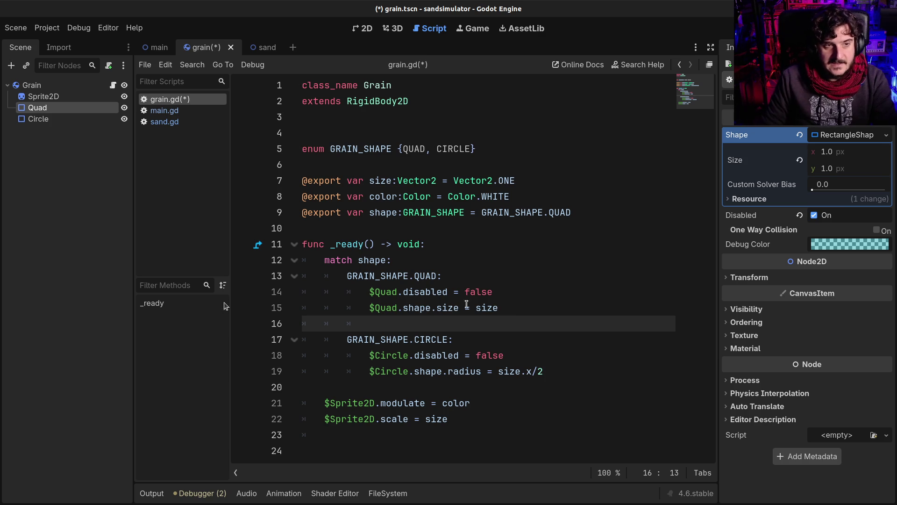
# Compare the Circle and Quad nodes and check the disabled property's documentation
pyautogui.click(49, 117)
pyautogui.click(50, 109)
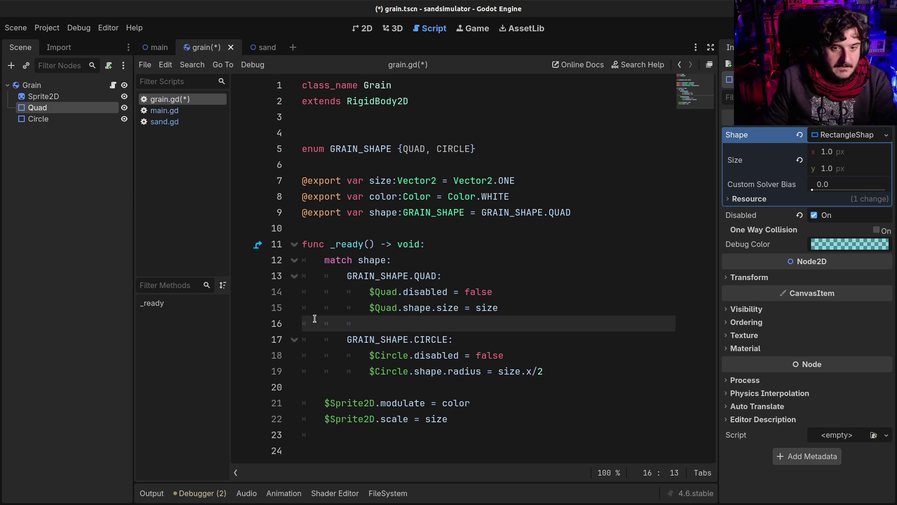
pyautogui.click(421, 292)
pyautogui.click(515, 328)
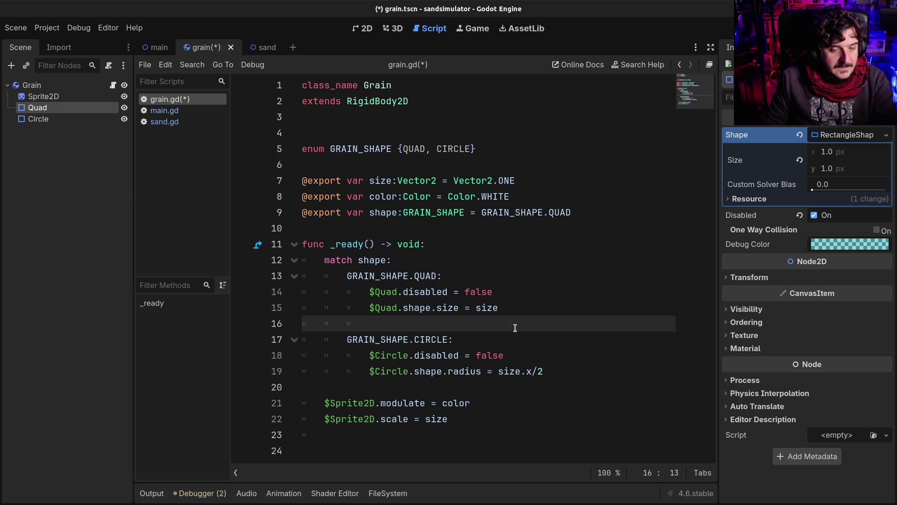
pyautogui.moveTo(397, 355); pyautogui.dragTo(456, 356)
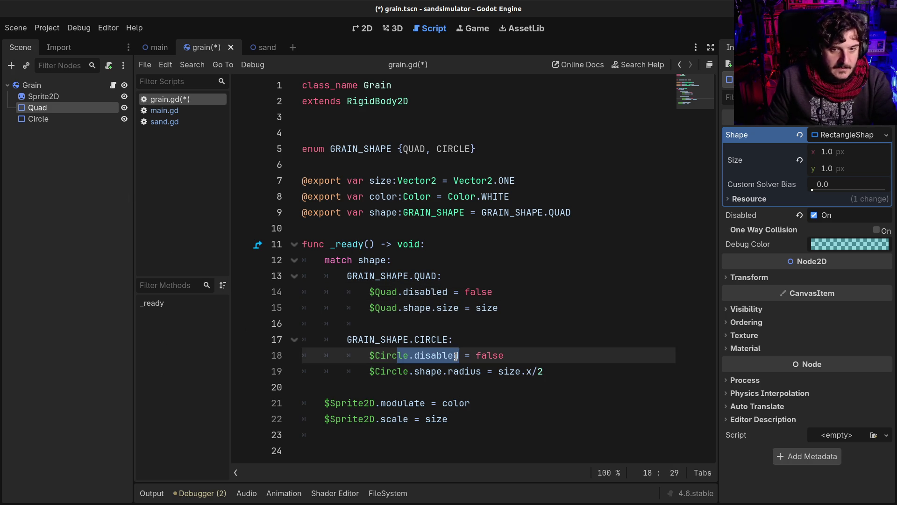
pyautogui.click(414, 292)
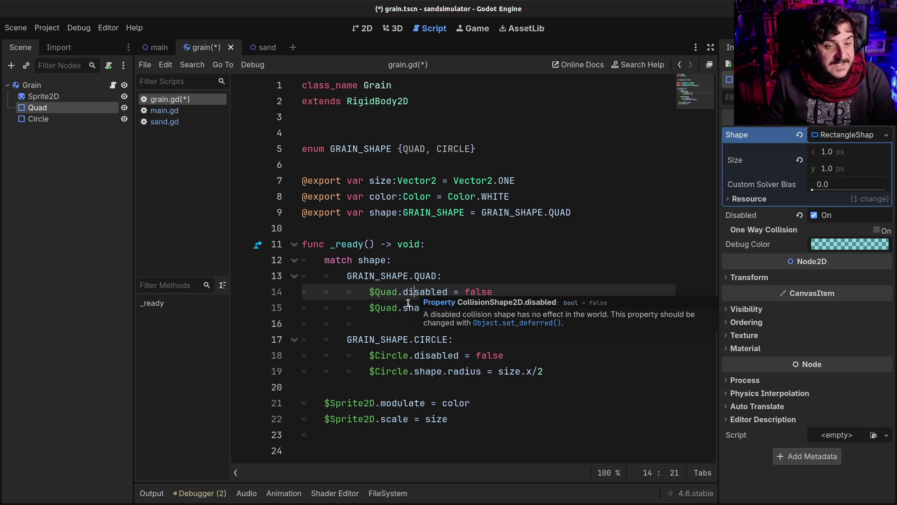
pyautogui.click(407, 319)
# Delete the empty line 16 and save grain.gd and the grain scene
pyautogui.press('BackSpace')
pyautogui.press('BackSpace')
pyautogui.press('BackSpace')
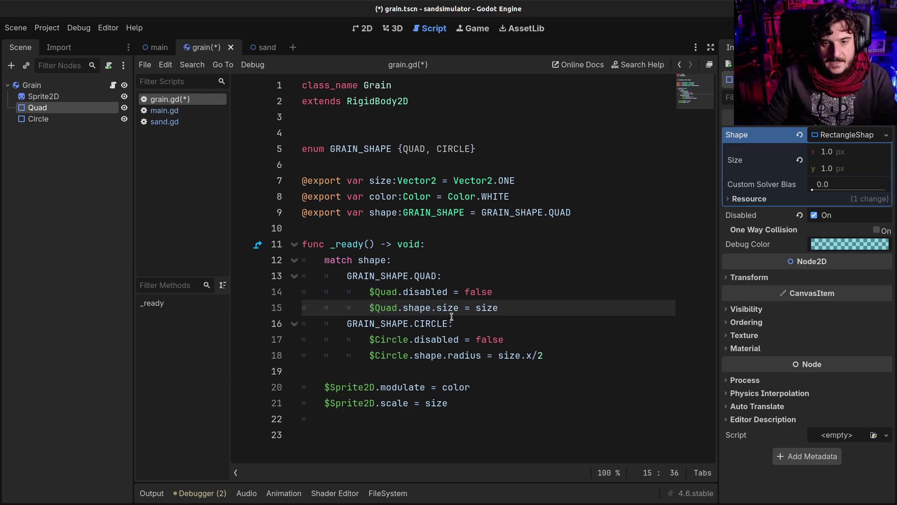
pyautogui.click(491, 291)
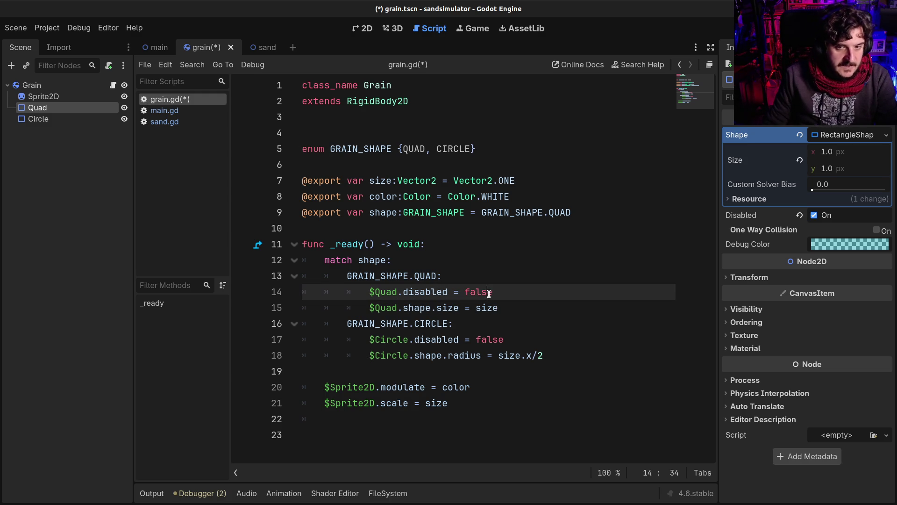
pyautogui.hotkey('ctrl', 's')
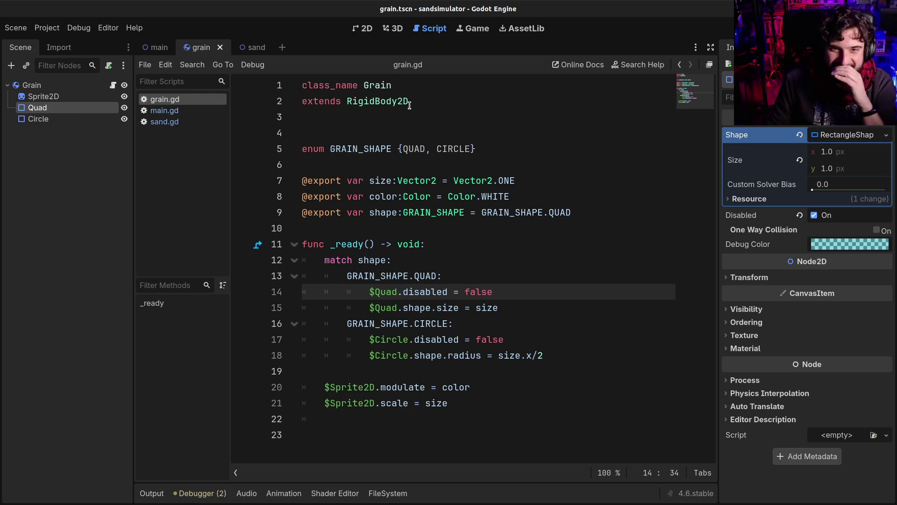
pyautogui.click(393, 28)
pyautogui.click(362, 28)
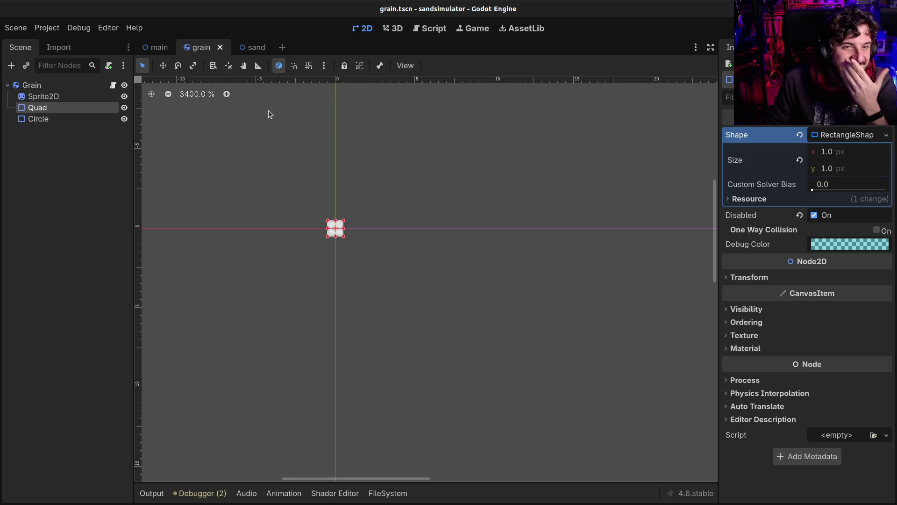
pyautogui.click(273, 183)
pyautogui.scroll(1, 274, 184)
pyautogui.scroll(5, 280, 192)
pyautogui.click(54, 85)
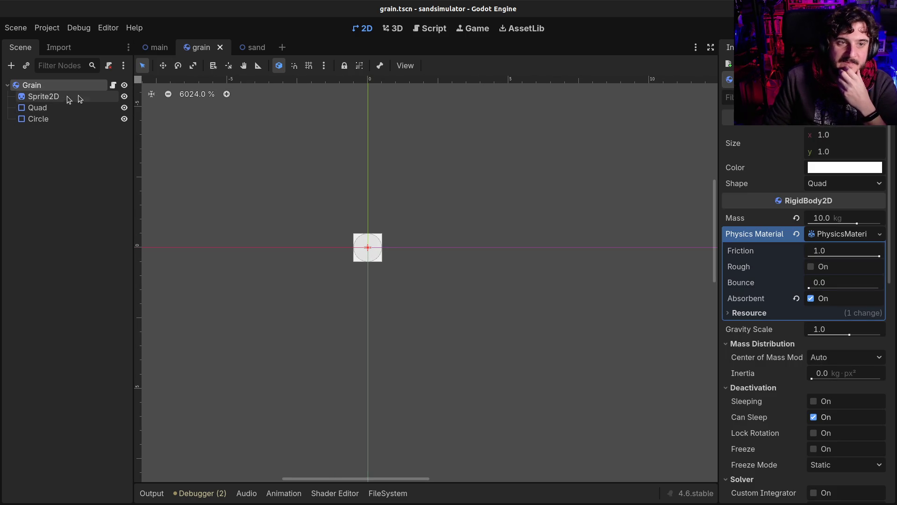
pyautogui.click(113, 85)
pyautogui.click(453, 212)
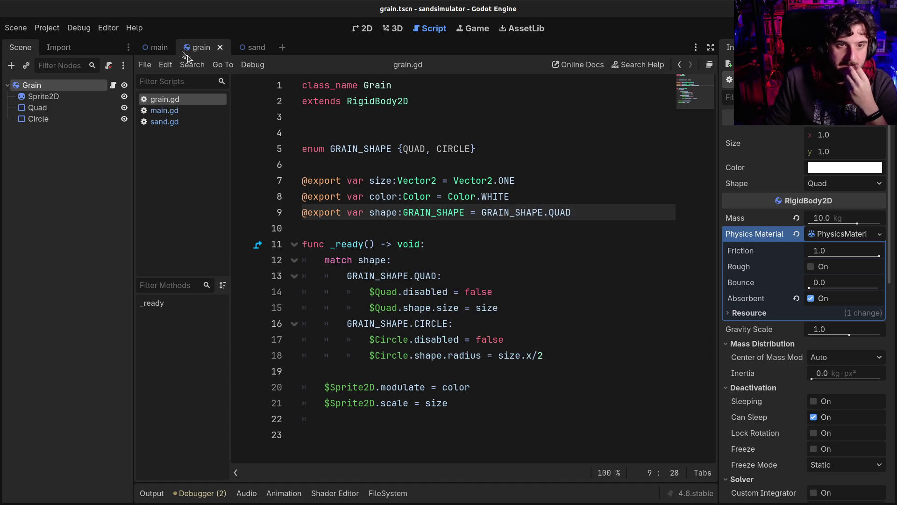
pyautogui.click(159, 48)
# Inspect Sand1 and ReferenceRect1, then show the main scene in the 2D view
pyautogui.click(38, 118)
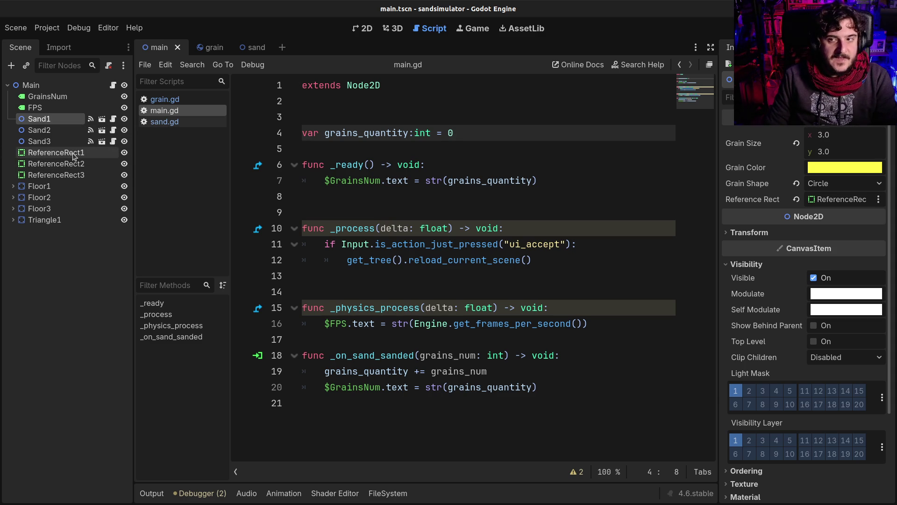
pyautogui.click(72, 152)
pyautogui.click(39, 118)
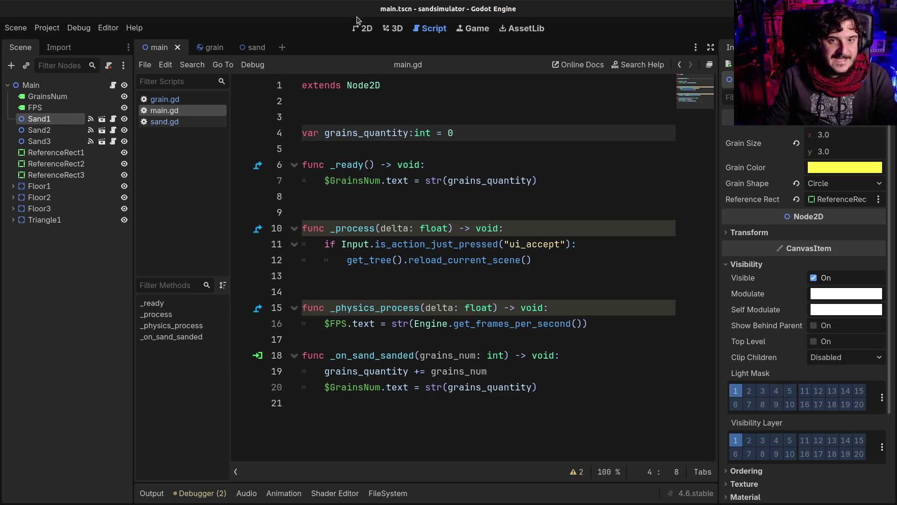
pyautogui.click(362, 29)
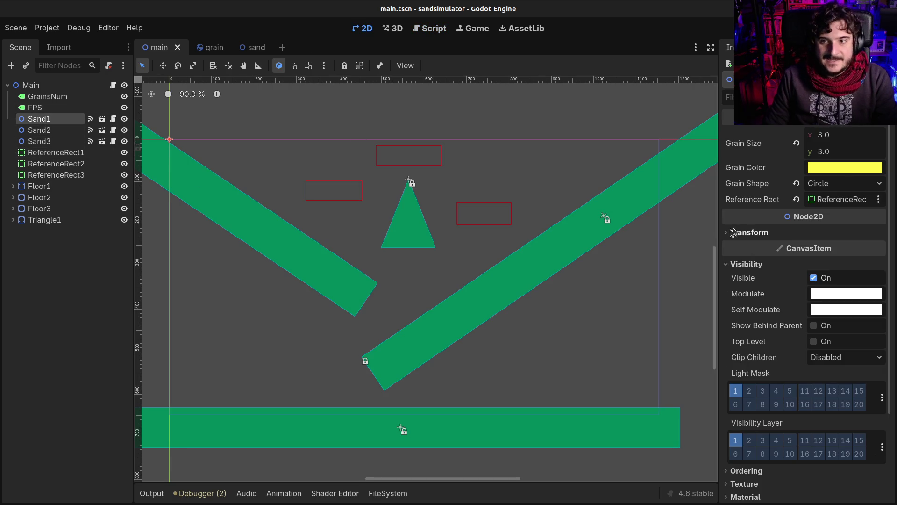
pyautogui.click(69, 156)
pyautogui.click(70, 167)
pyautogui.click(71, 154)
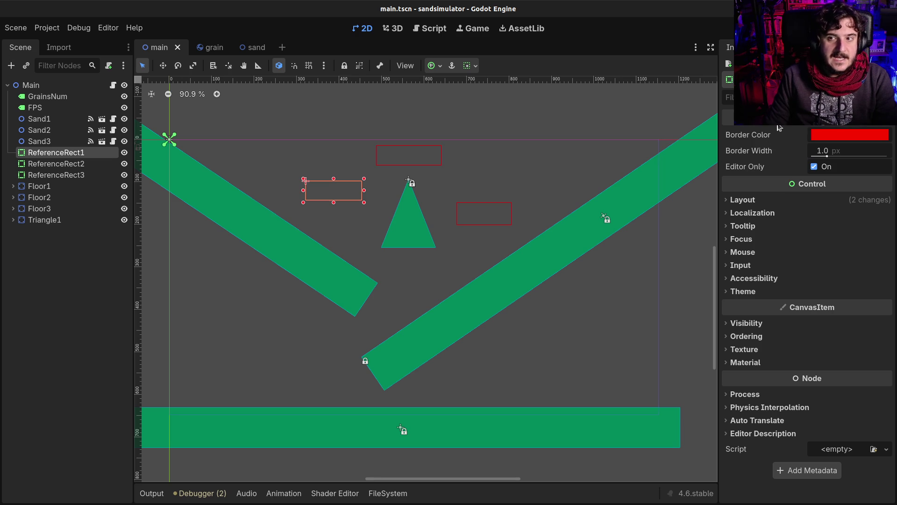
pyautogui.moveTo(836, 127)
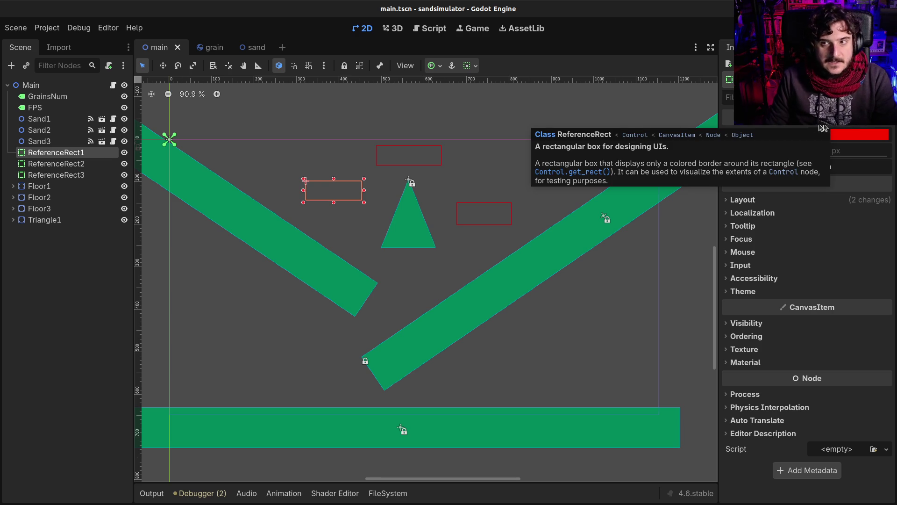
pyautogui.click(46, 164)
pyautogui.click(49, 153)
pyautogui.click(49, 163)
pyautogui.click(50, 178)
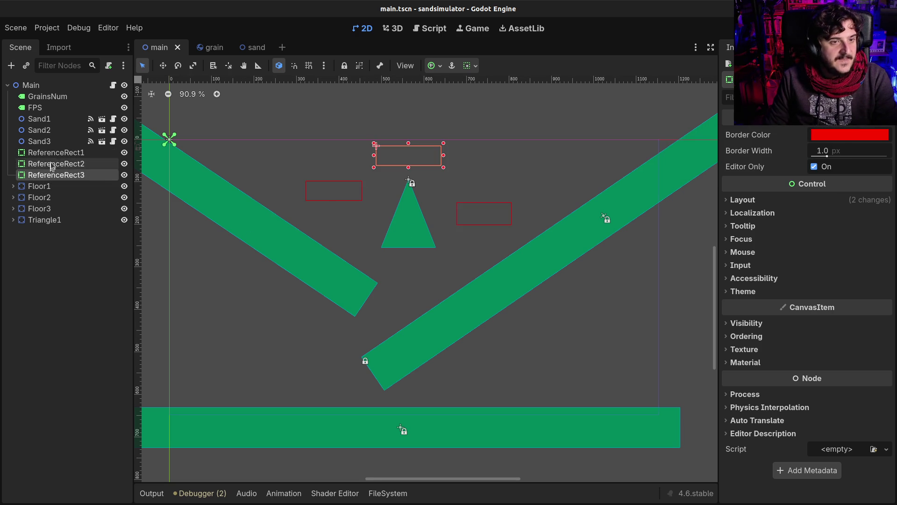
pyautogui.click(50, 152)
pyautogui.scroll(5, 327, 185)
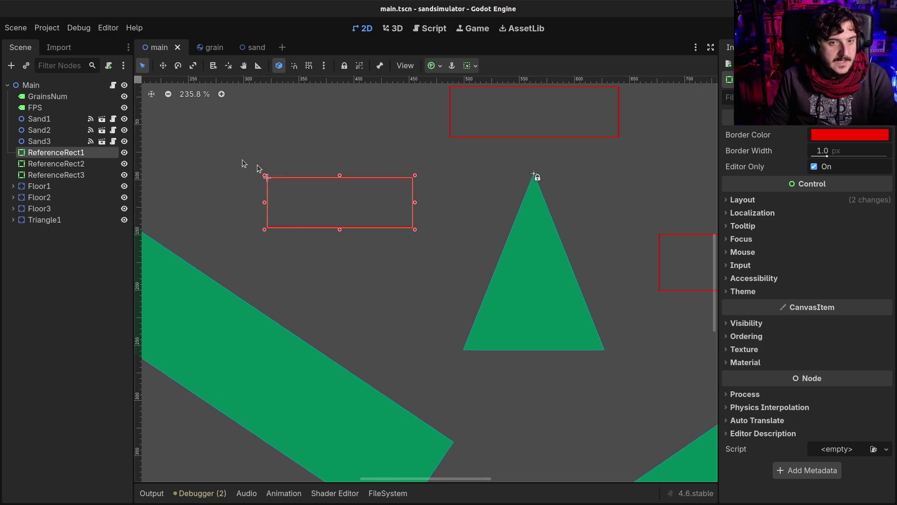
pyautogui.click(292, 262)
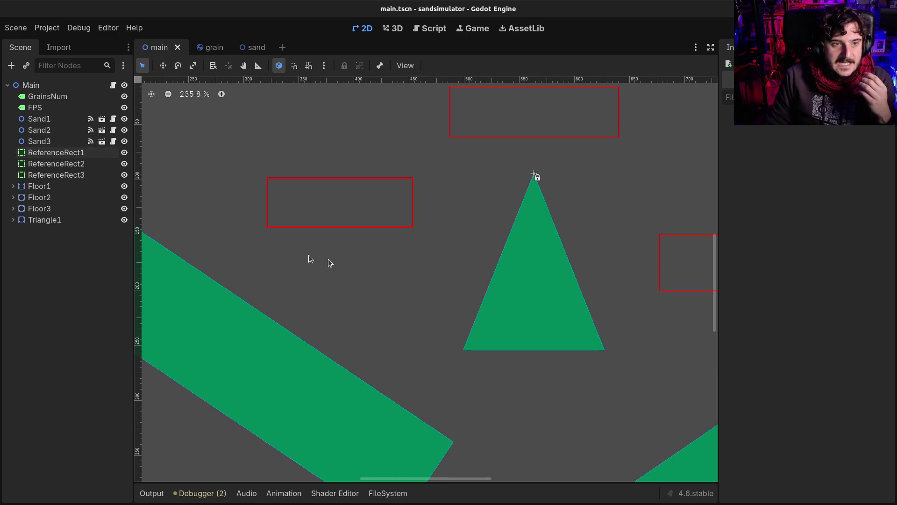
pyautogui.click(51, 153)
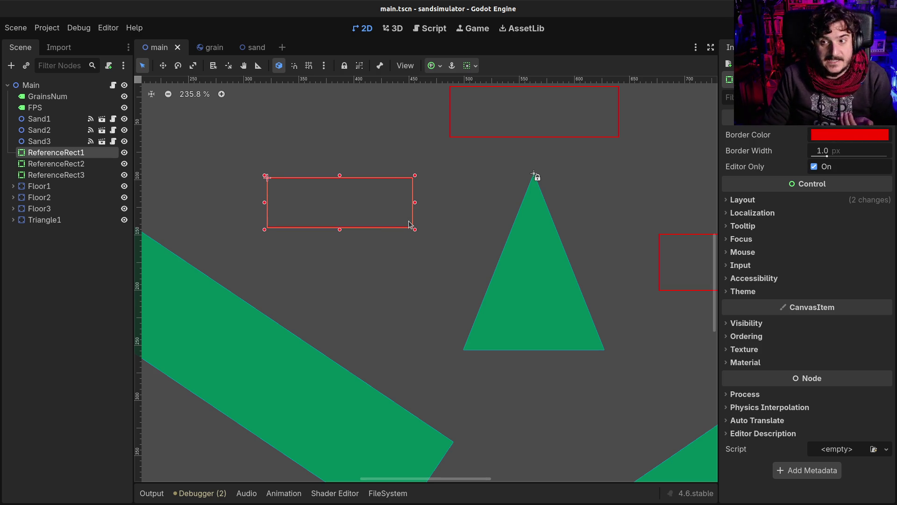
pyautogui.click(81, 163)
pyautogui.click(70, 175)
pyautogui.click(74, 162)
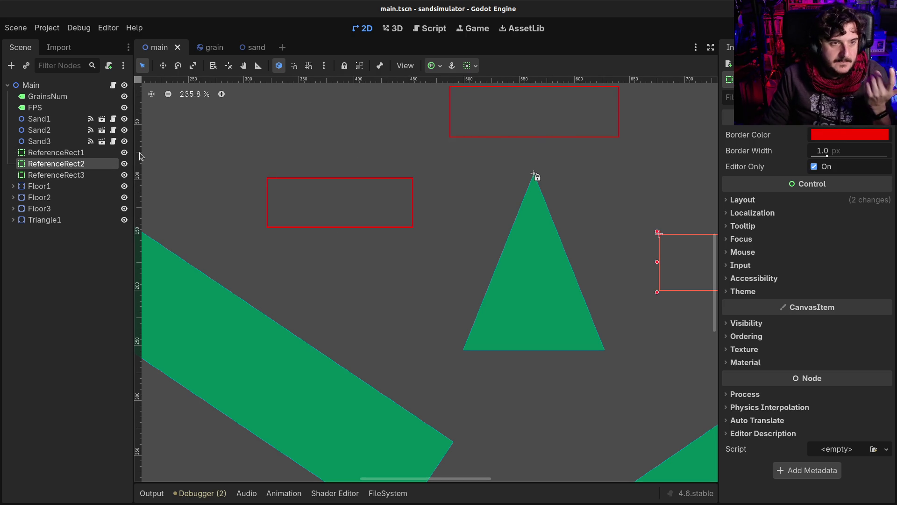
pyautogui.scroll(-4, 622, 242)
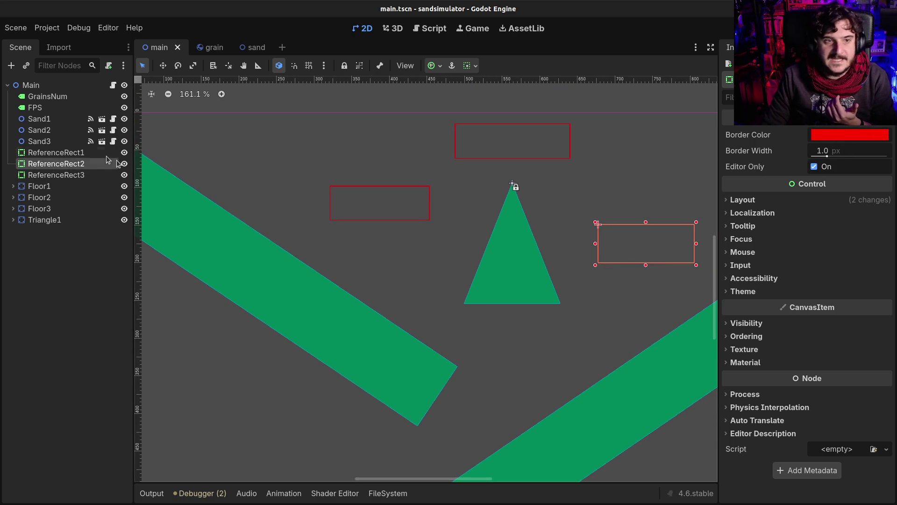
pyautogui.click(47, 140)
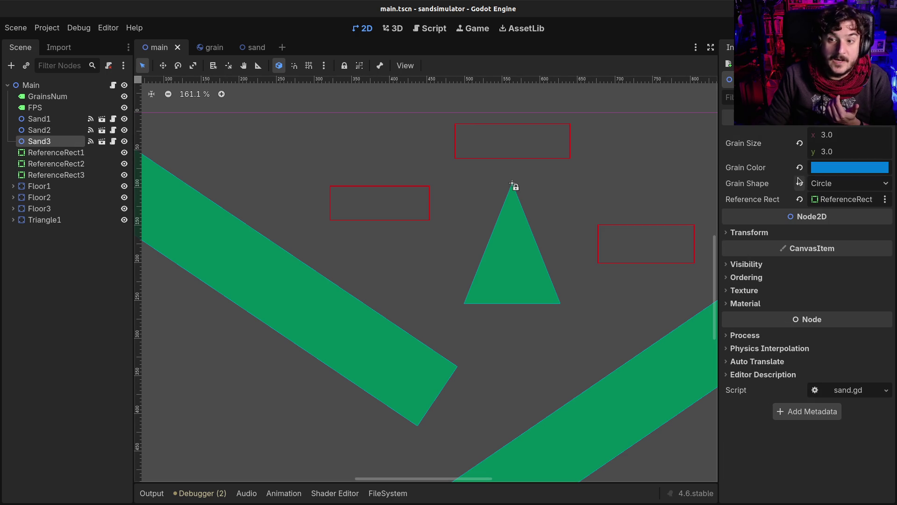
pyautogui.click(61, 174)
pyautogui.click(68, 163)
pyautogui.click(65, 153)
pyautogui.click(66, 141)
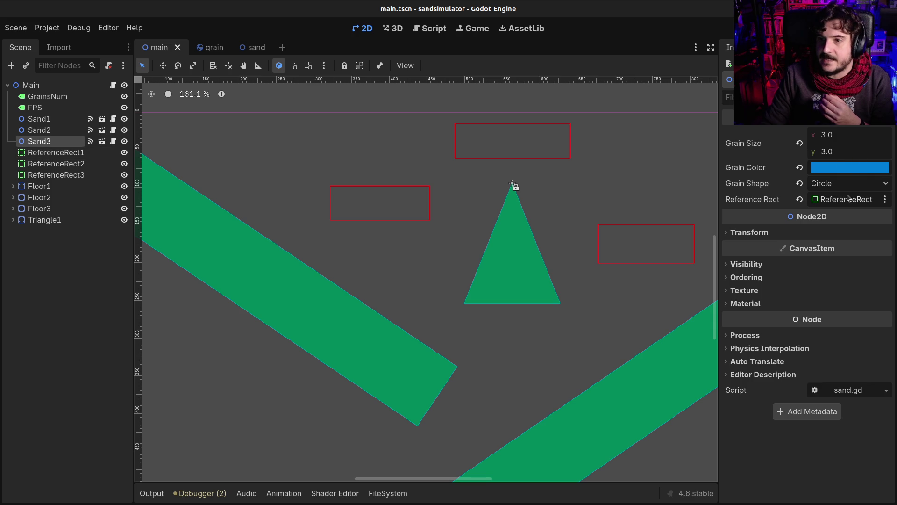
# Give the top ReferenceRect3 a blue border colour
pyautogui.moveTo(718, 202); pyautogui.dragTo(690, 203)
pyautogui.click(56, 175)
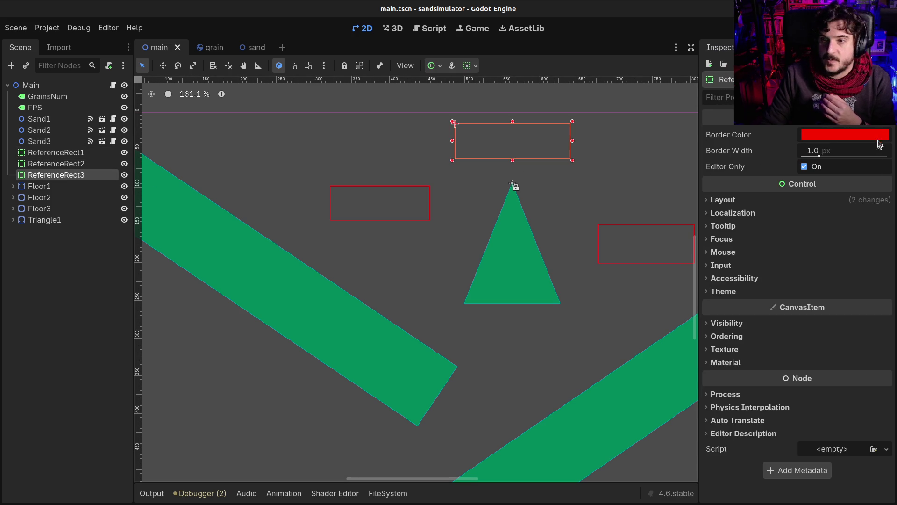
pyautogui.click(836, 134)
pyautogui.click(822, 178)
pyautogui.click(286, 178)
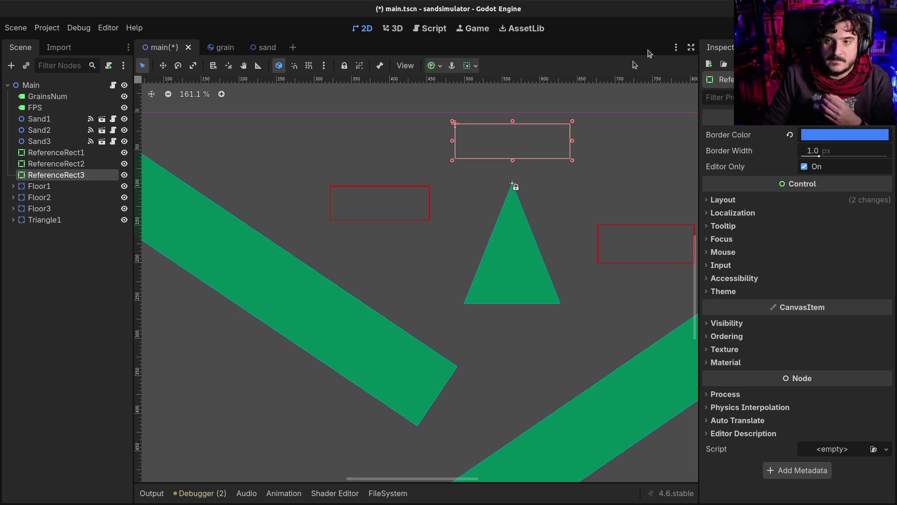
pyautogui.click(284, 155)
# Copy Sand2's red grain colour hex into ReferenceRect2's border colour
pyautogui.click(65, 164)
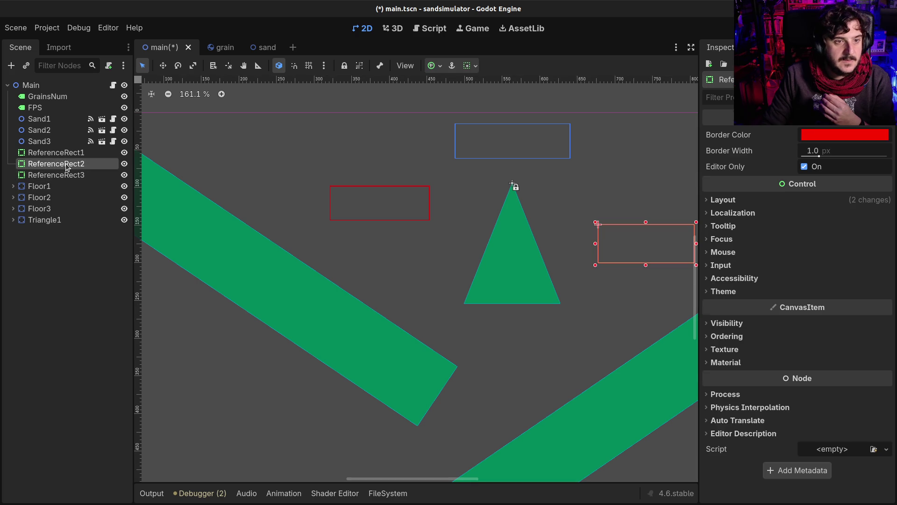
pyautogui.click(59, 130)
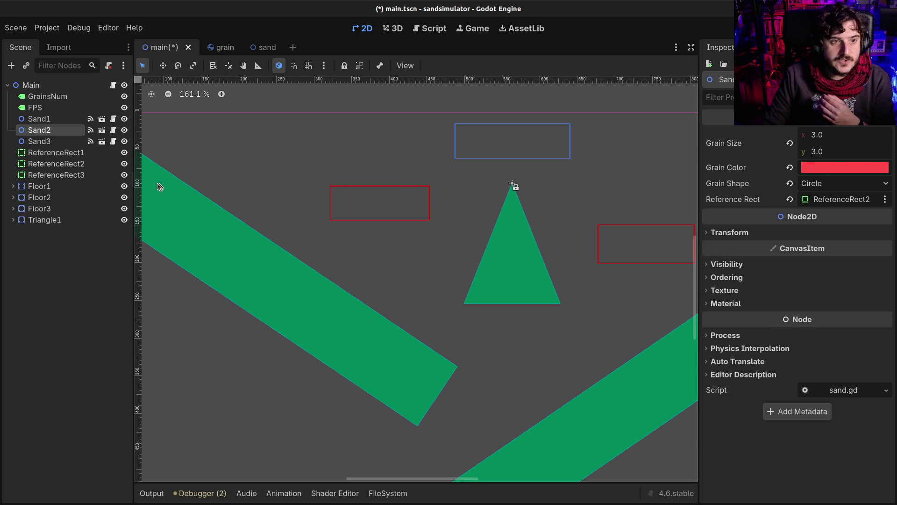
pyautogui.click(837, 168)
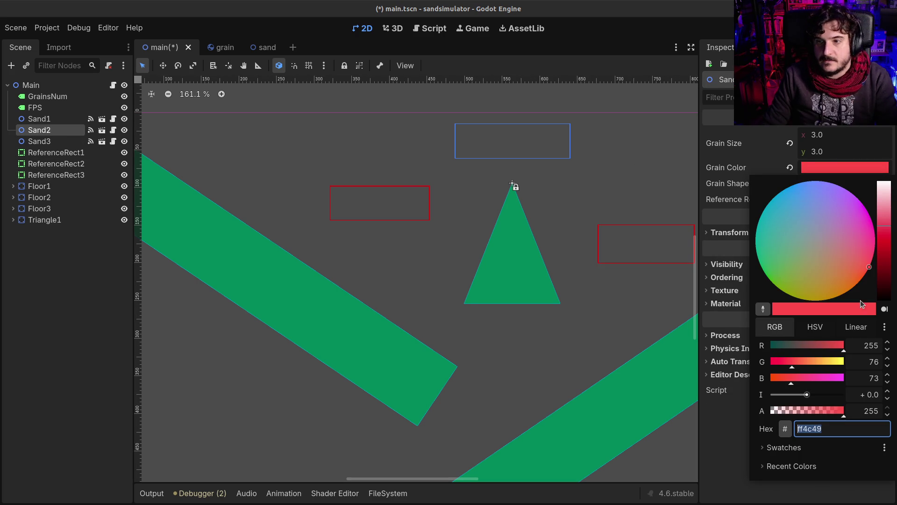
pyautogui.doubleClick(825, 428)
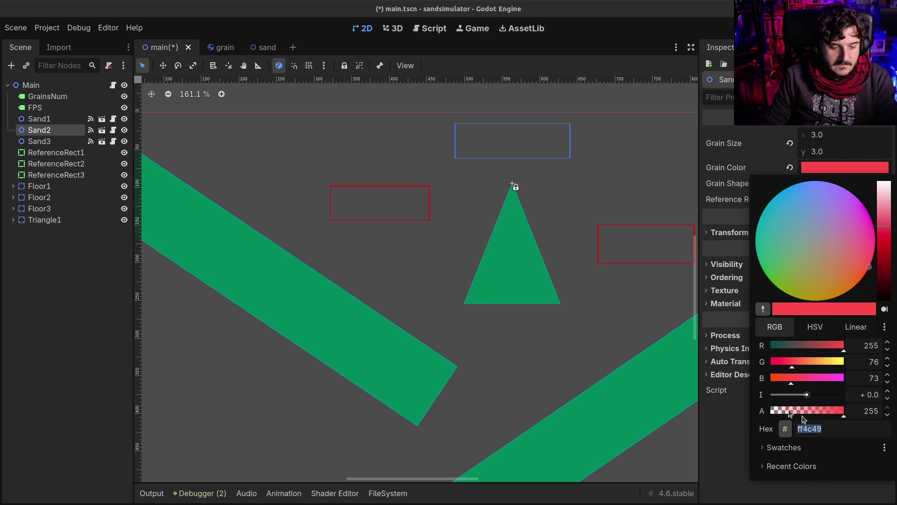
pyautogui.press('Escape')
pyautogui.click(51, 165)
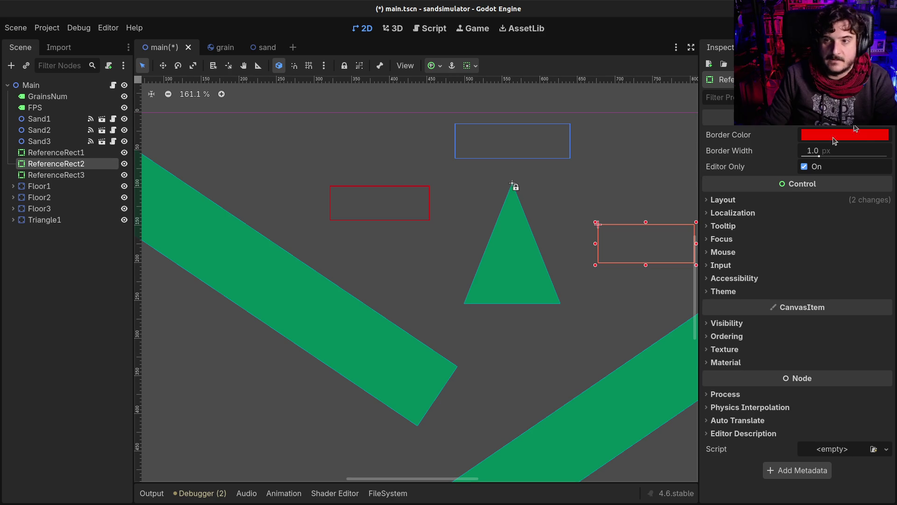
pyautogui.click(844, 135)
pyautogui.press('Escape')
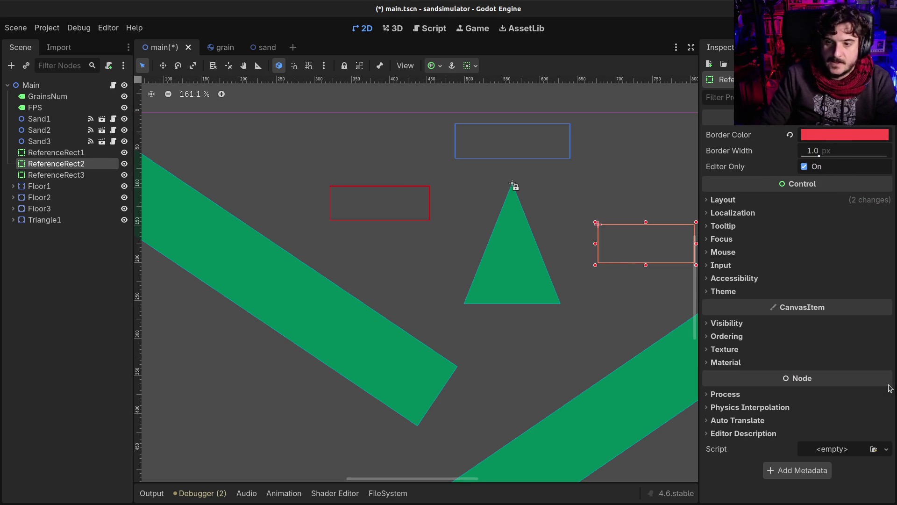
# Set ReferenceRect1's border to Sand1's yellow grain colour ffff49
pyautogui.click(47, 119)
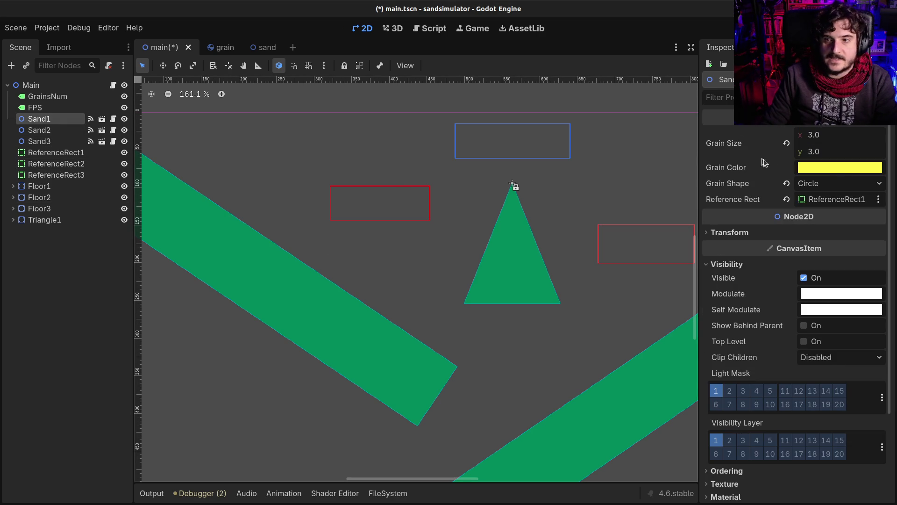
pyautogui.click(850, 169)
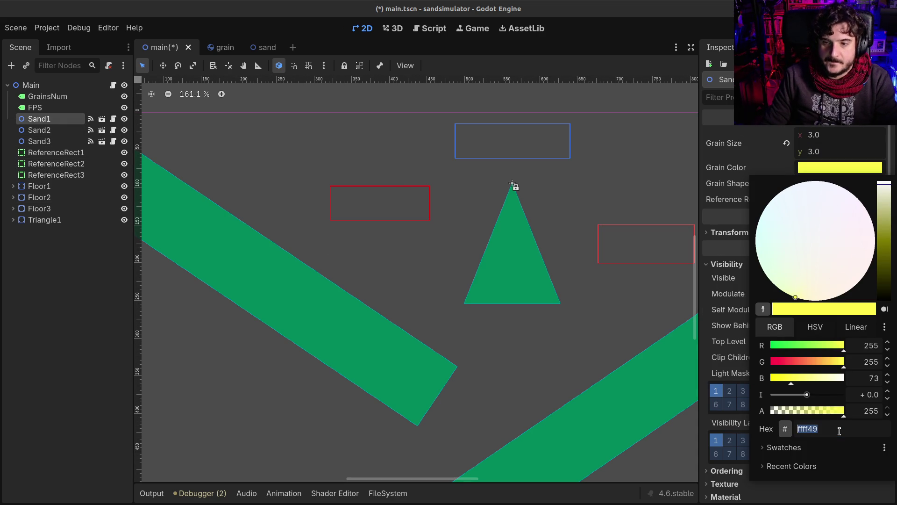
pyautogui.press('Escape')
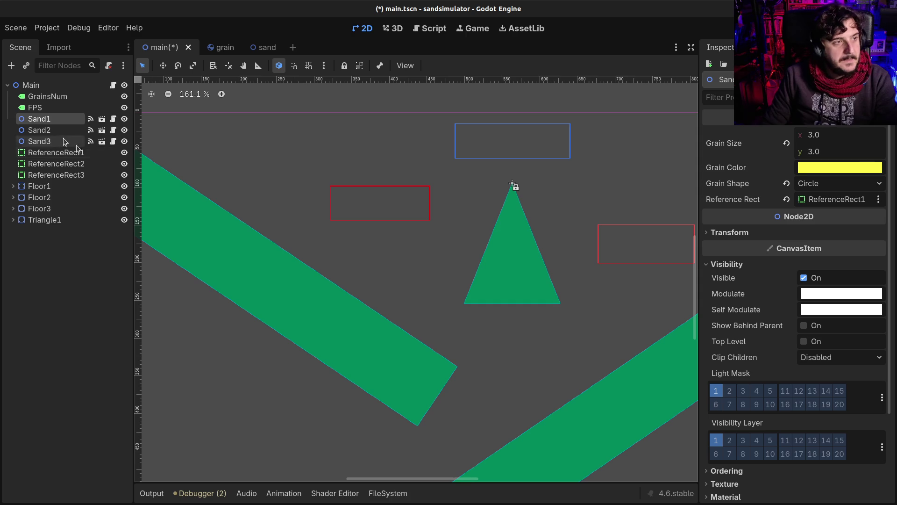
pyautogui.click(73, 163)
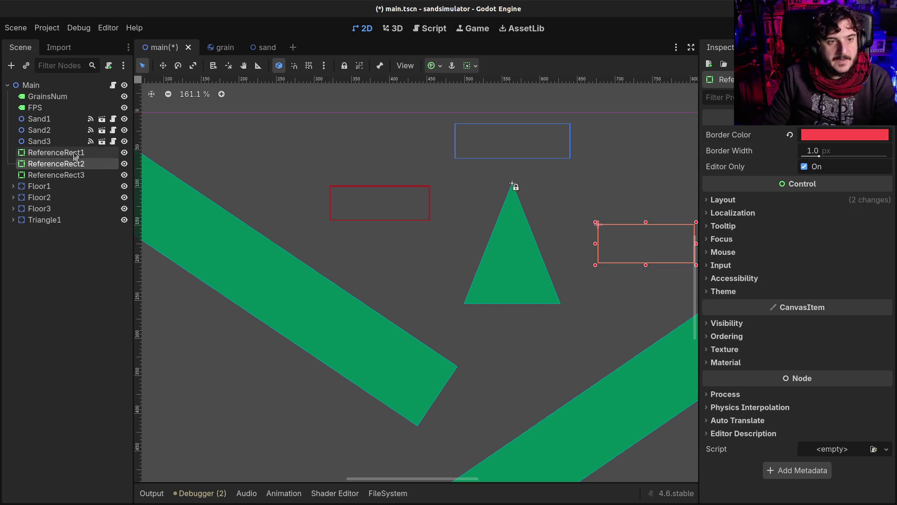
pyautogui.click(73, 151)
pyautogui.click(78, 164)
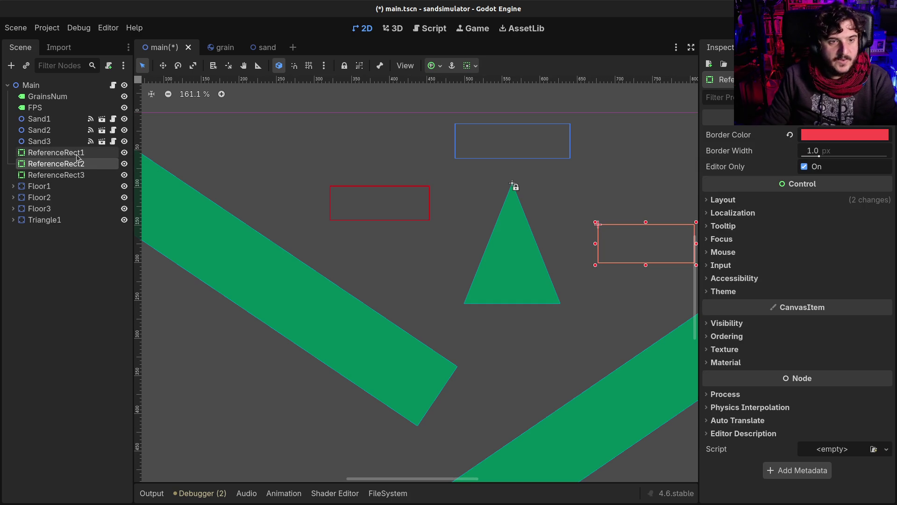
pyautogui.click(77, 156)
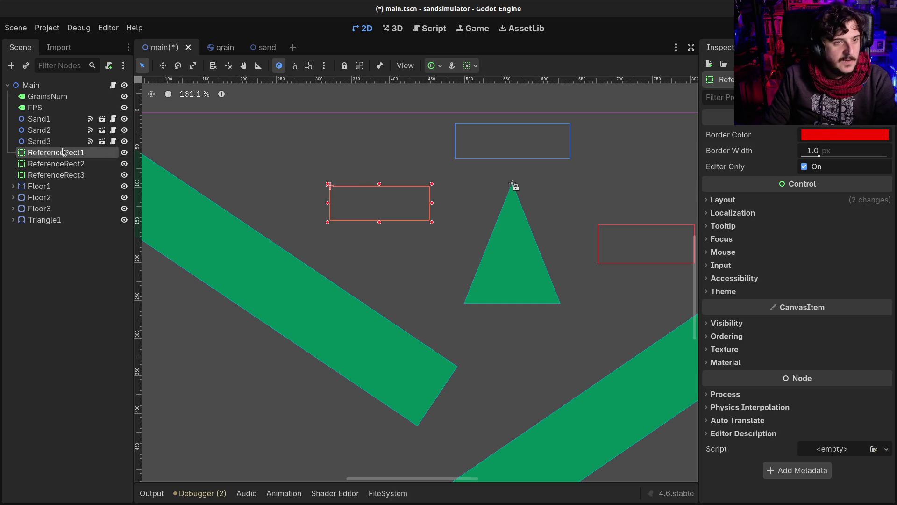
pyautogui.click(844, 135)
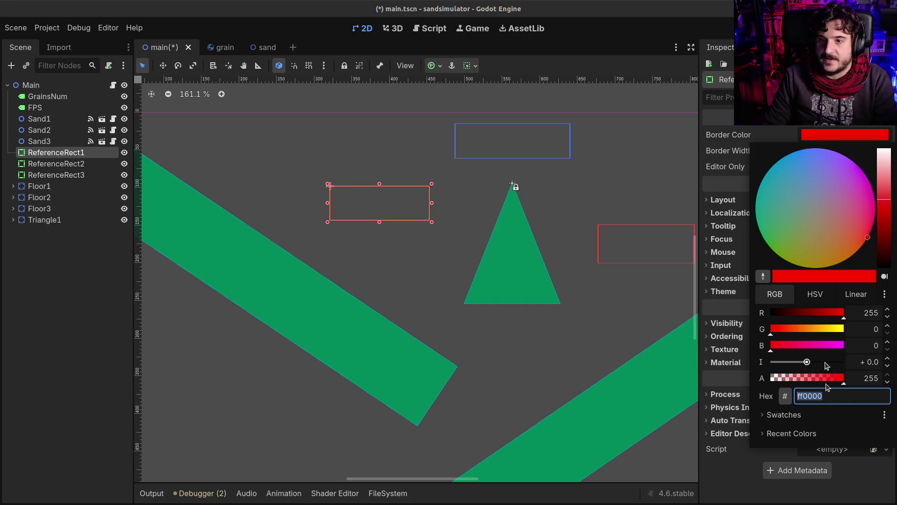
pyautogui.write('ffff49')
pyautogui.press('Return')
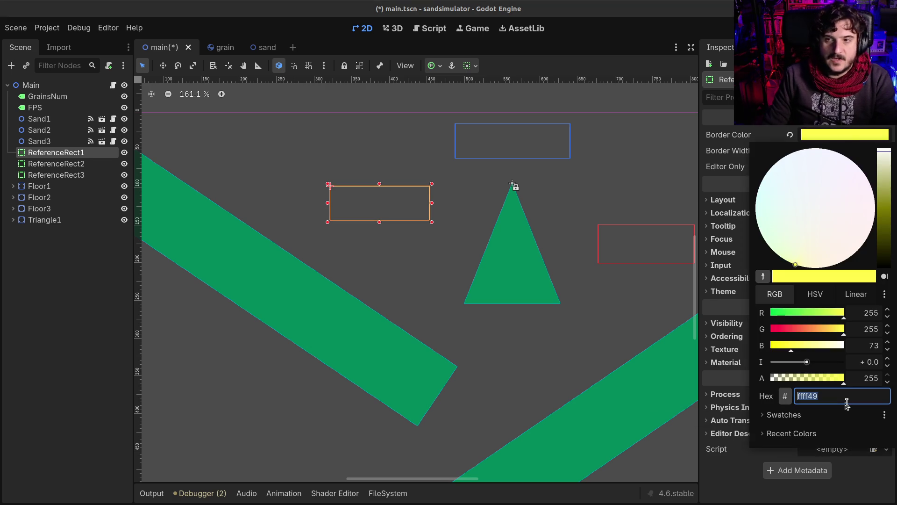
pyautogui.click(232, 258)
# Clear the selection and save main.tsn
pyautogui.click(27, 291)
pyautogui.hotkey('ctrl', 's')
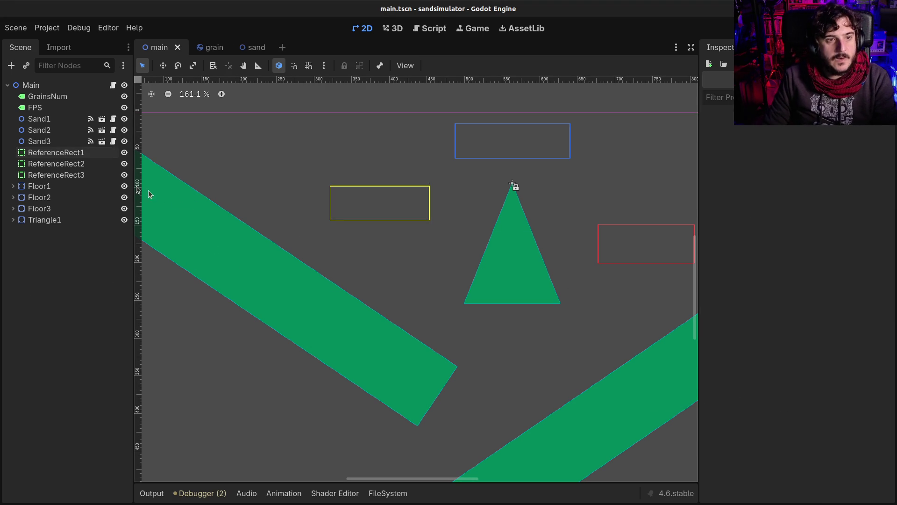
pyautogui.moveTo(500, 242)
pyautogui.mouseDown()
pyautogui.moveTo(552, 231)
pyautogui.moveTo(471, 228)
pyautogui.mouseUp()
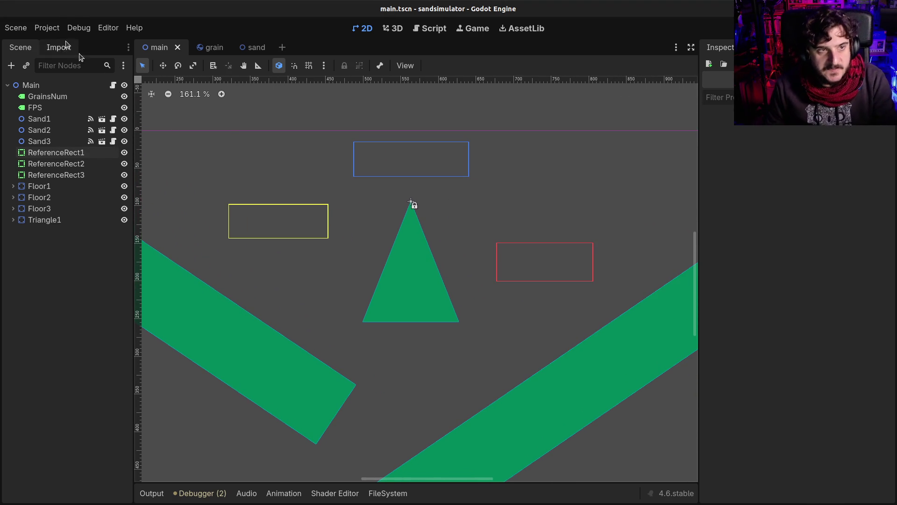
pyautogui.click(47, 28)
pyautogui.click(56, 42)
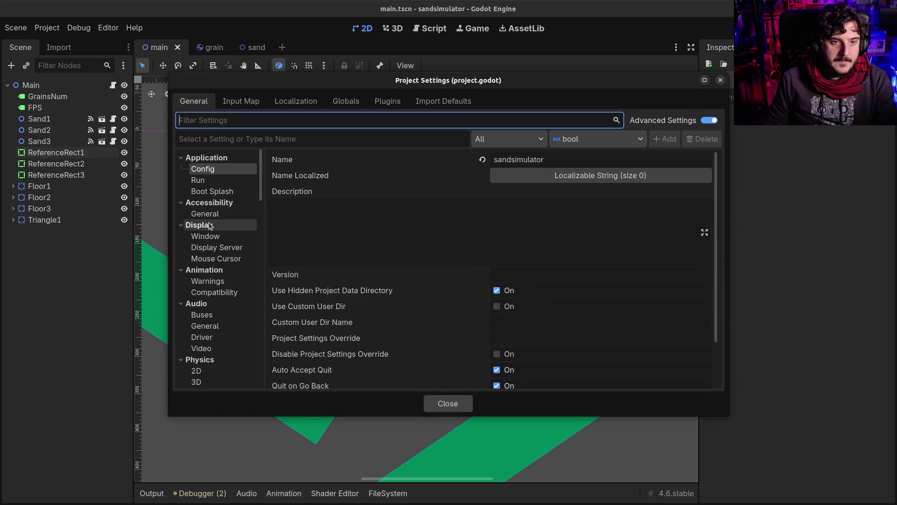
pyautogui.click(206, 371)
pyautogui.scroll(-3, 222, 245)
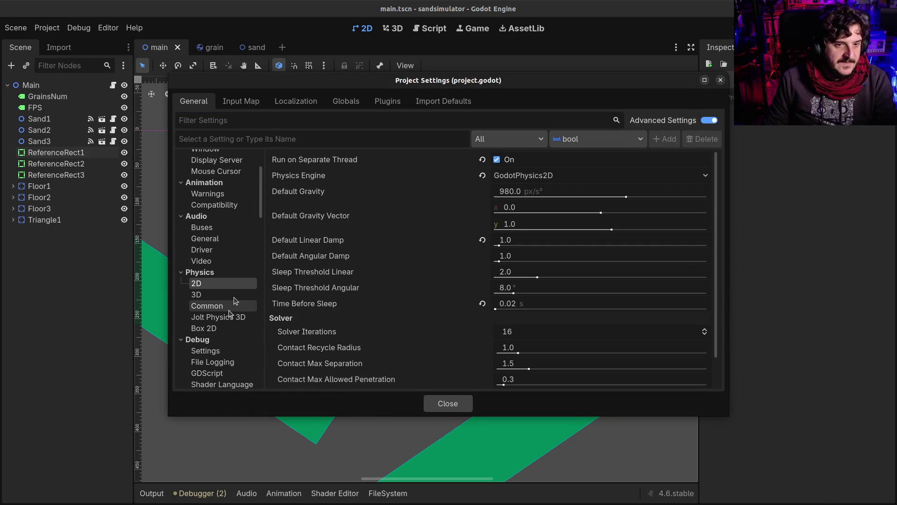
pyautogui.click(607, 177)
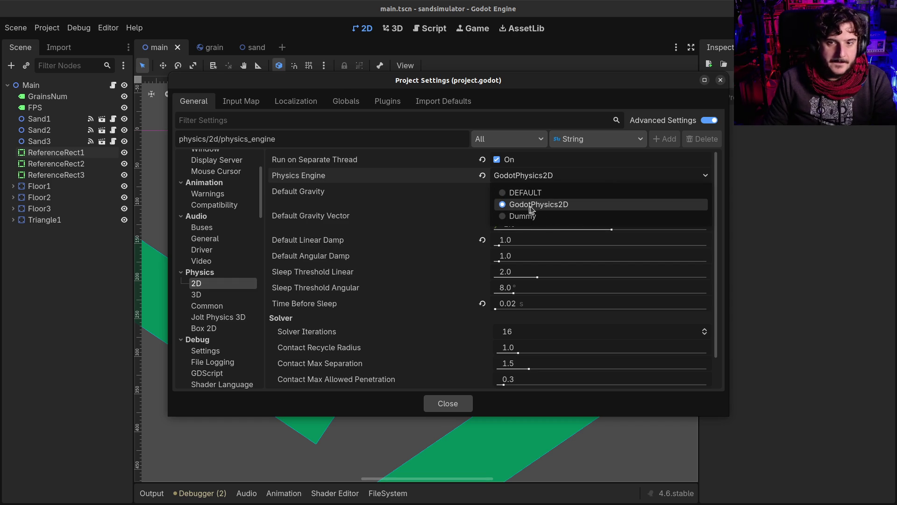
pyautogui.click(454, 411)
pyautogui.click(448, 403)
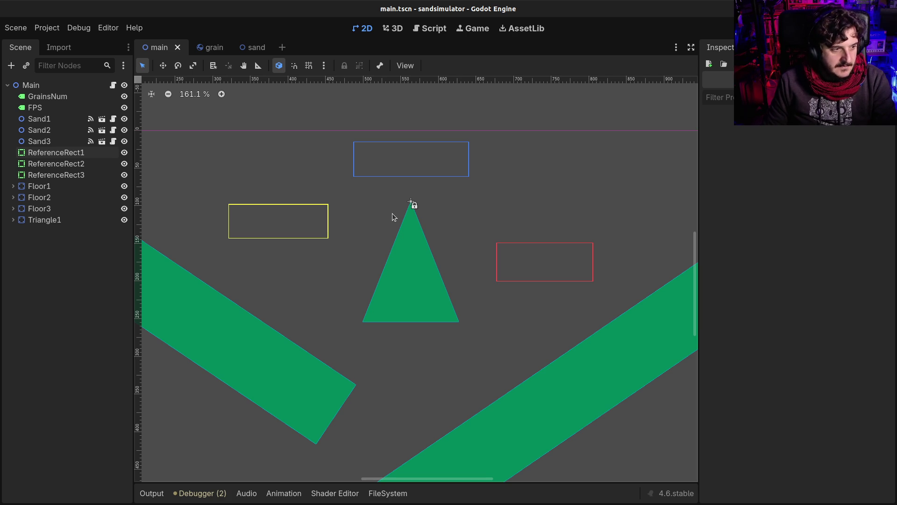
pyautogui.hotkey('ctrl', '0')
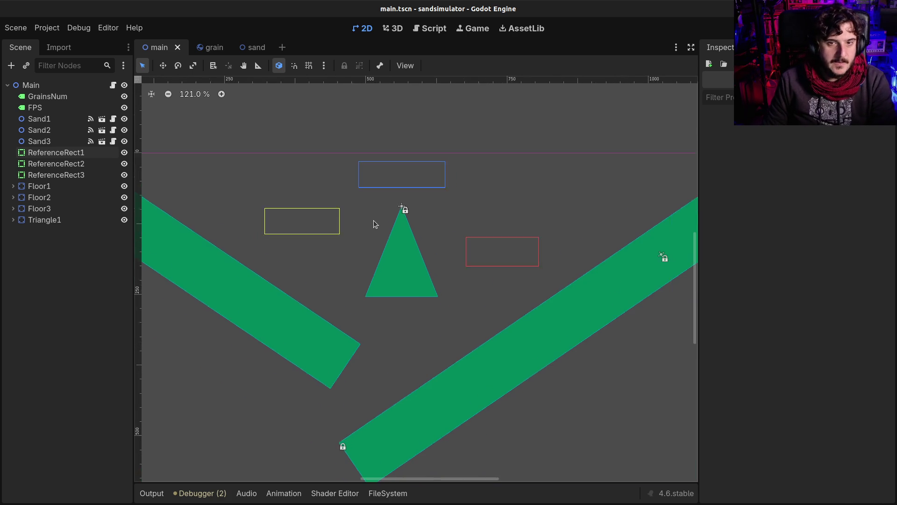
# Widen the blue top rect to about 400 px and check the Sand1–Sand3 grain colours
pyautogui.click(386, 196)
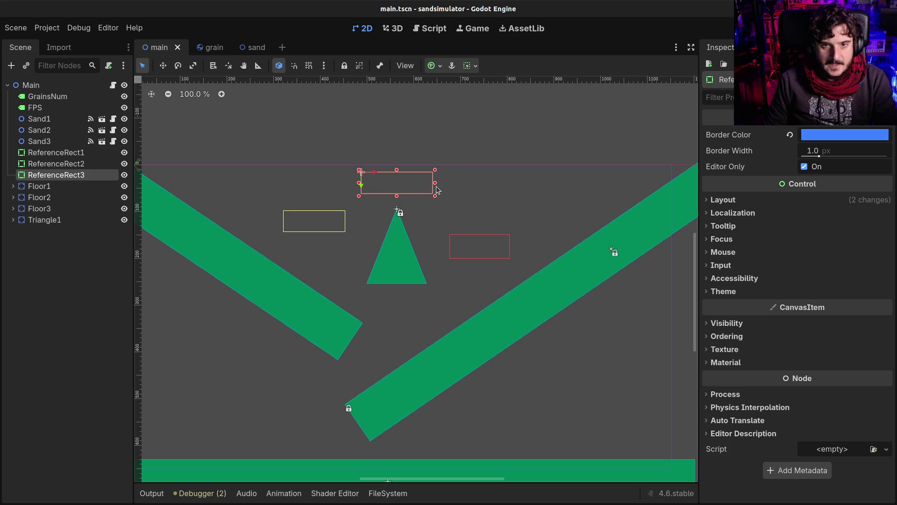
pyautogui.moveTo(435, 185)
pyautogui.mouseDown()
pyautogui.moveTo(493, 183)
pyautogui.moveTo(485, 184)
pyautogui.mouseUp()
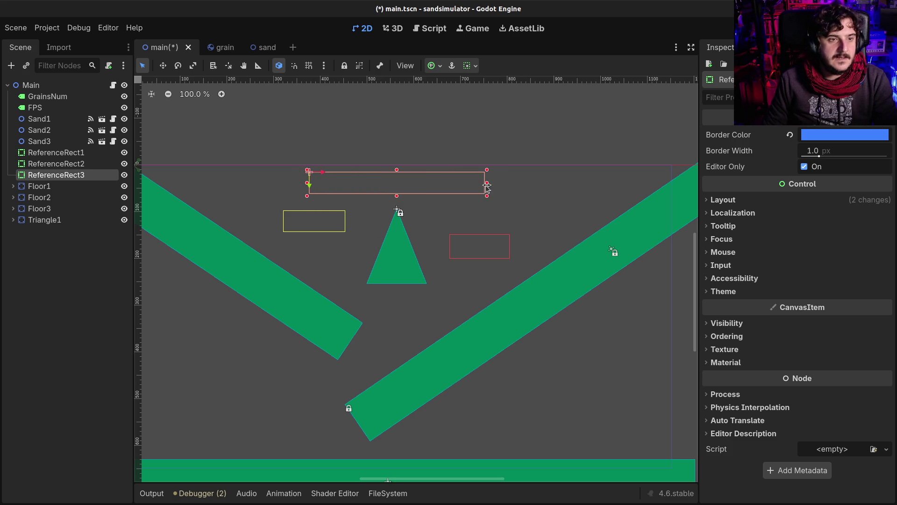
pyautogui.click(55, 122)
pyautogui.click(51, 131)
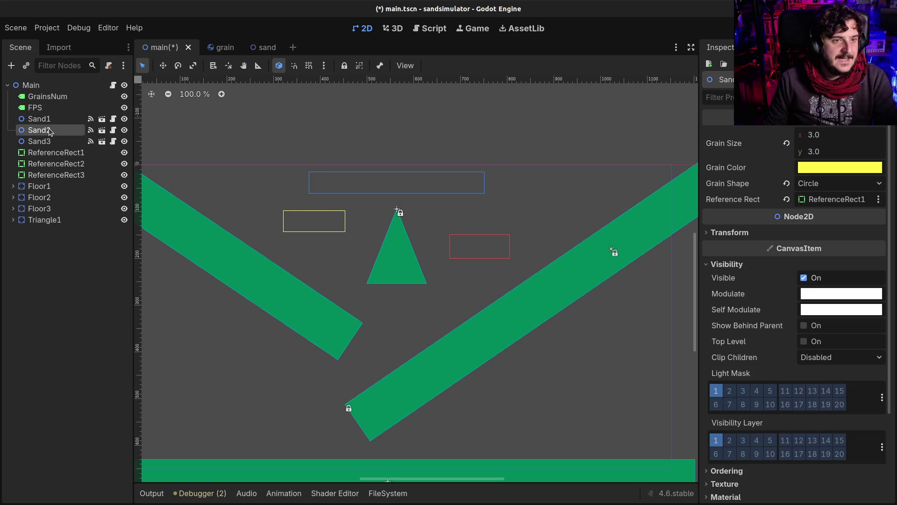
pyautogui.click(46, 144)
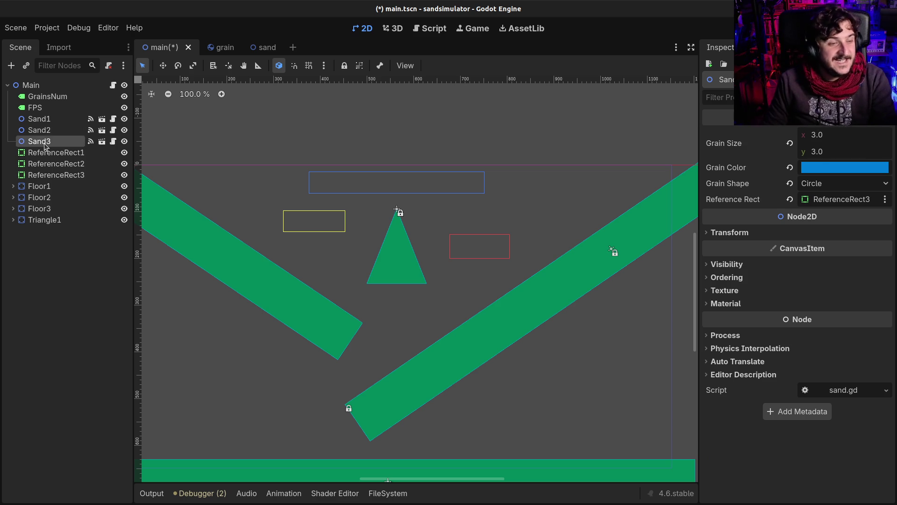
pyautogui.click(37, 120)
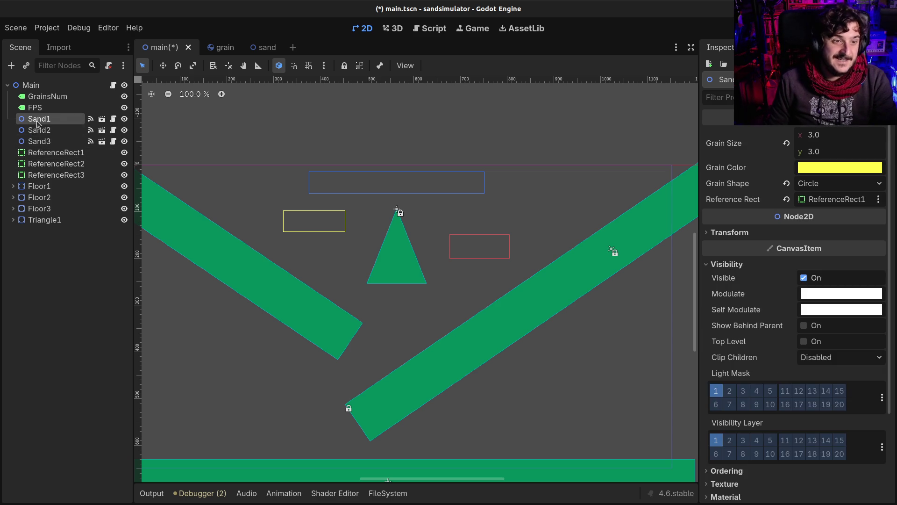
pyautogui.click(38, 131)
pyautogui.click(39, 144)
pyautogui.click(38, 119)
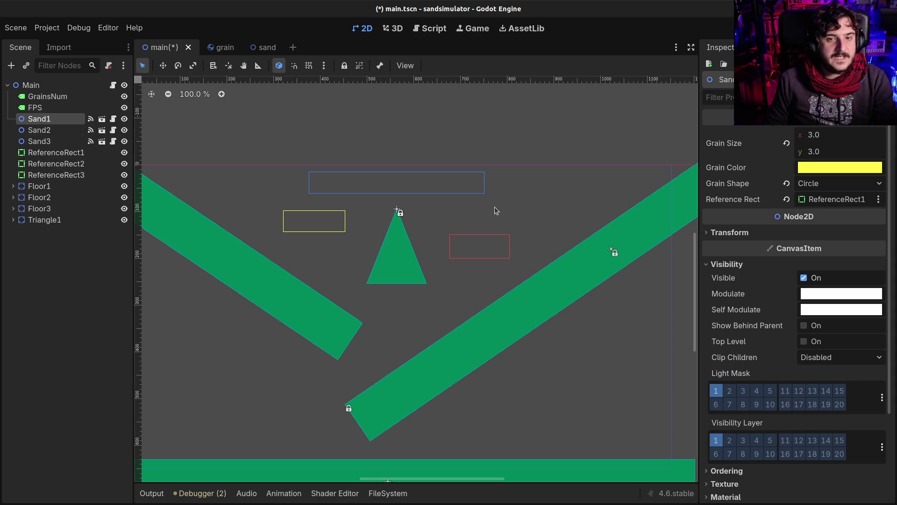
pyautogui.click(39, 130)
pyautogui.click(39, 119)
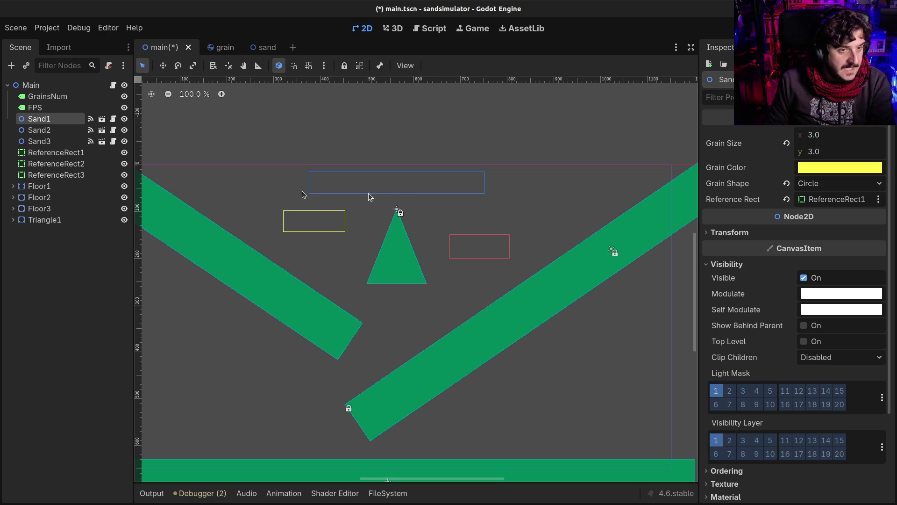
# Check the three reference rects, then save and run the simulation with F5 and close it
pyautogui.click(51, 164)
pyautogui.click(52, 153)
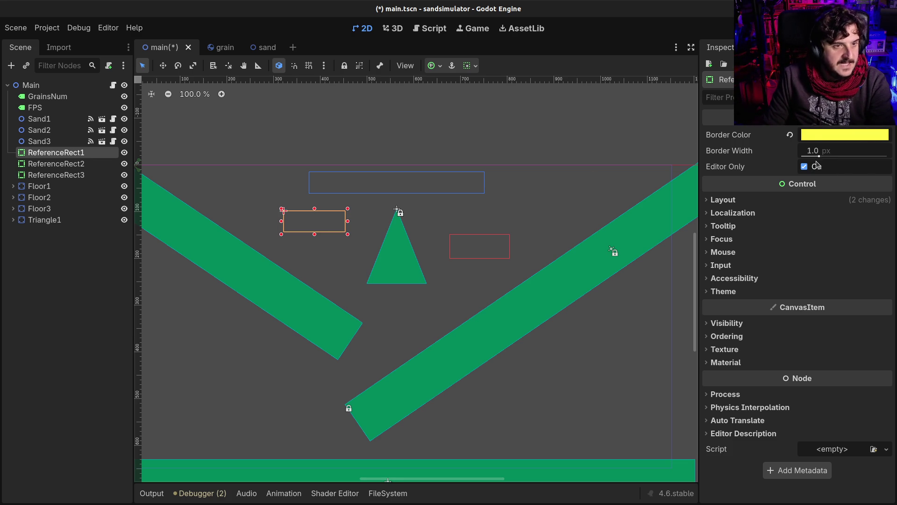
pyautogui.click(65, 163)
pyautogui.click(66, 175)
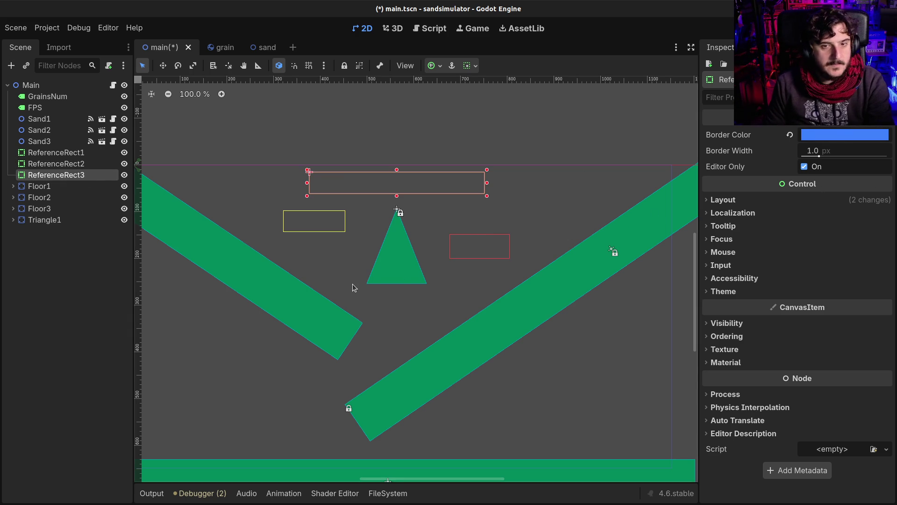
pyautogui.press('F5')
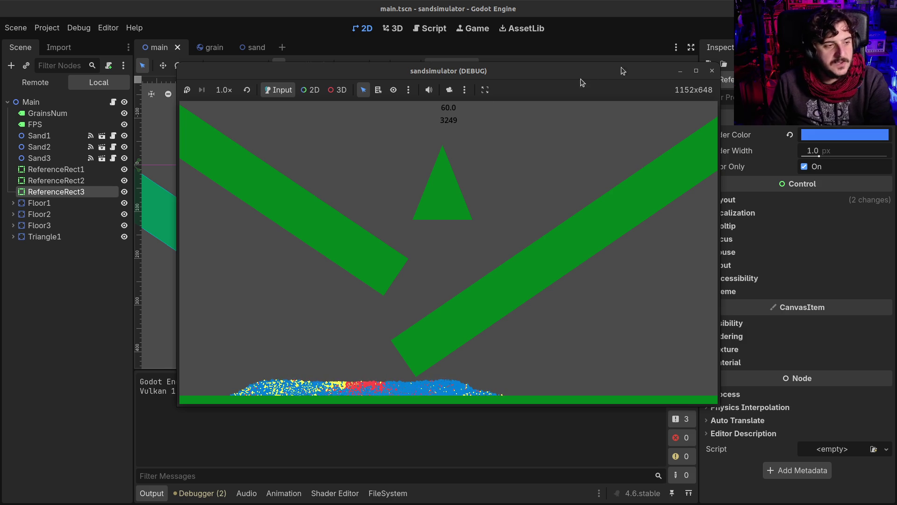
pyautogui.click(713, 69)
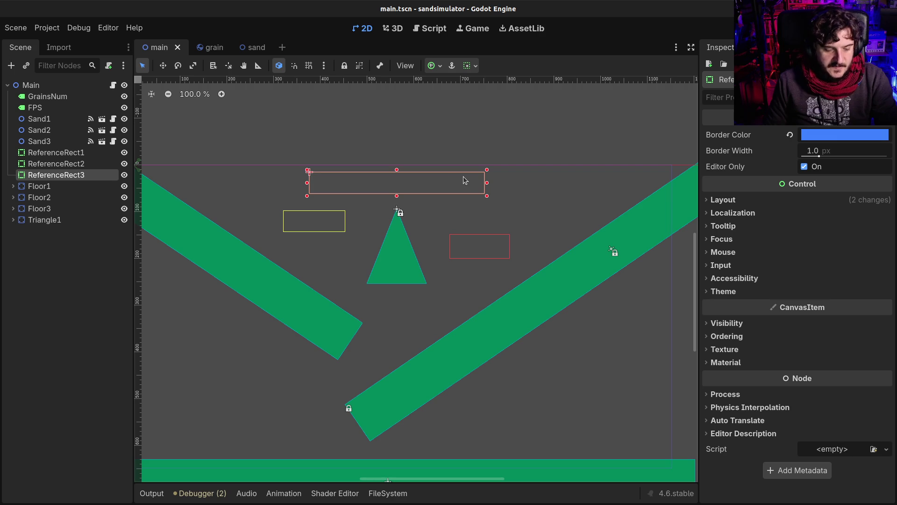
# Narrow the blue ReferenceRect3 with its handle, then save and rerun the simulation
pyautogui.moveTo(487, 186)
pyautogui.mouseDown()
pyautogui.moveTo(439, 183)
pyautogui.moveTo(395, 202)
pyautogui.moveTo(474, 189)
pyautogui.mouseUp()
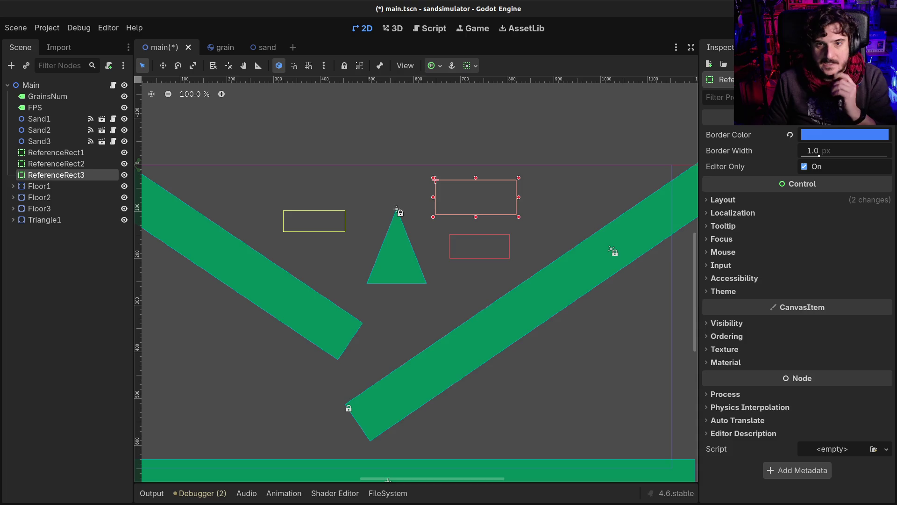
pyautogui.press('F5')
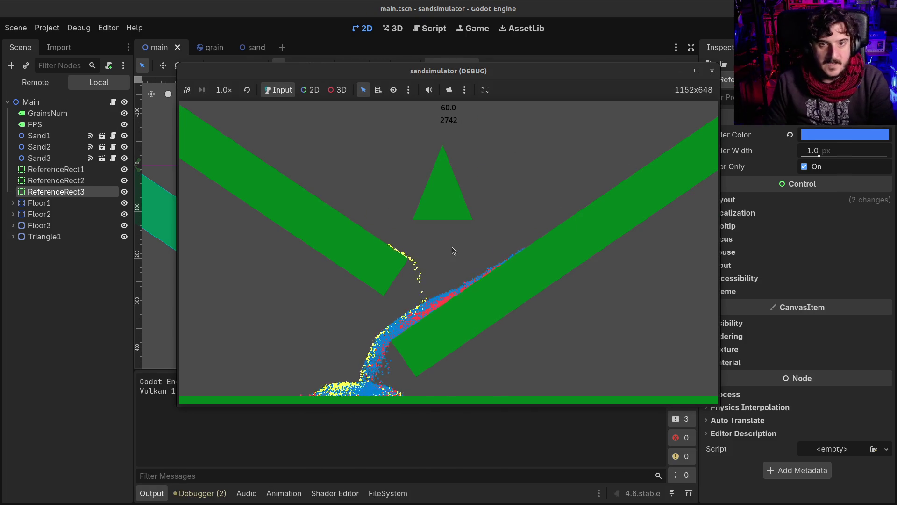
# Close the simulation, select Main, and search the Add Node list for 'color' without adding anything
pyautogui.click(712, 71)
pyautogui.click(31, 85)
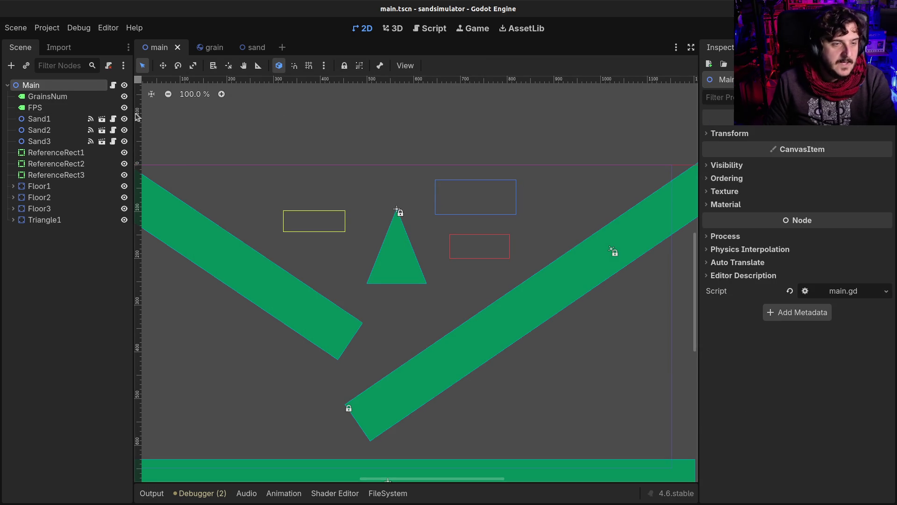
pyautogui.hotkey('ctrl', 'a')
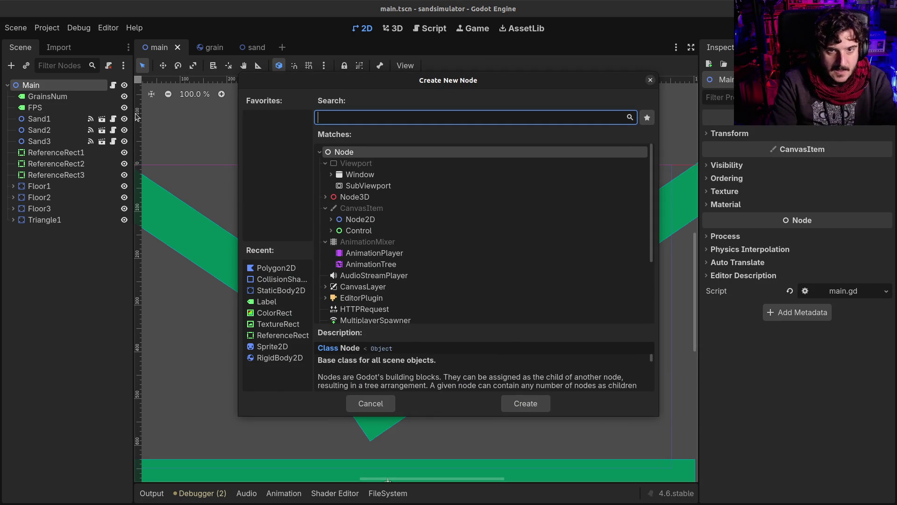
pyautogui.write('b')
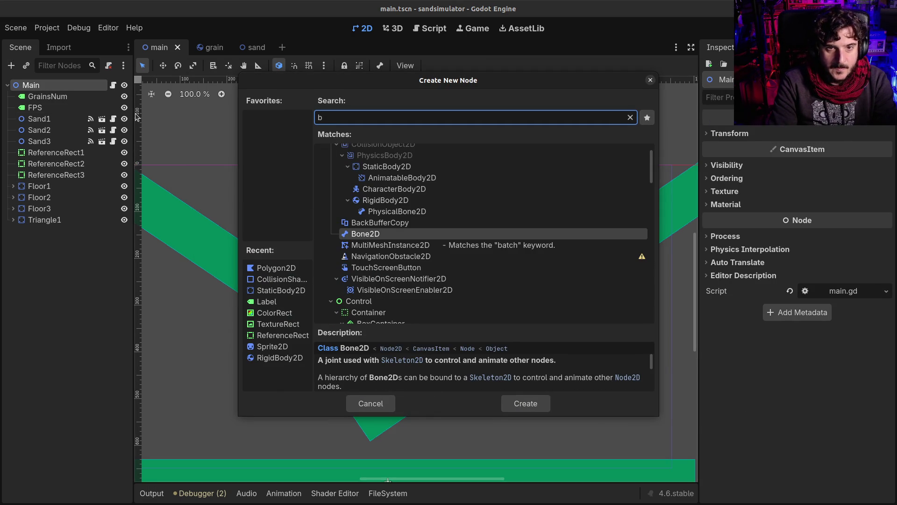
pyautogui.press('BackSpace')
pyautogui.write('color')
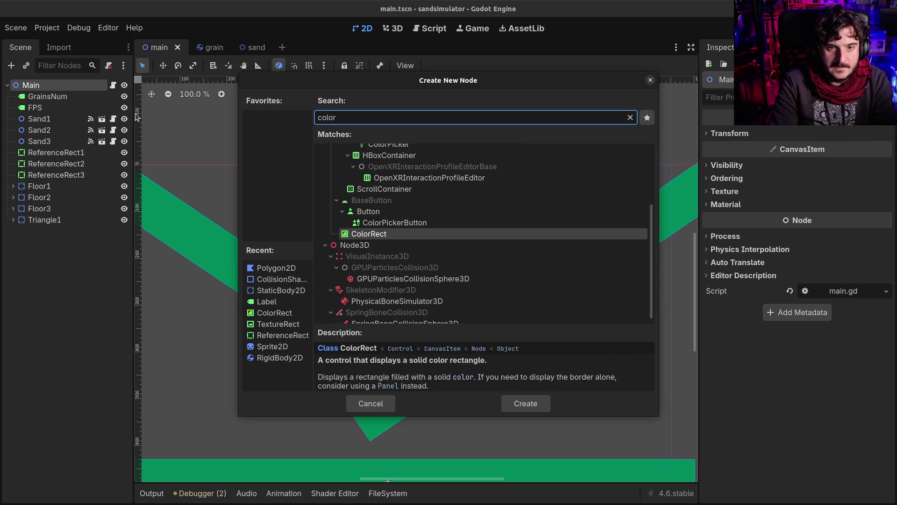
pyautogui.press('Escape')
# Set Rendering > Environment Default Clear Color to near black (040404) and rerun the simulation
pyautogui.click(47, 28)
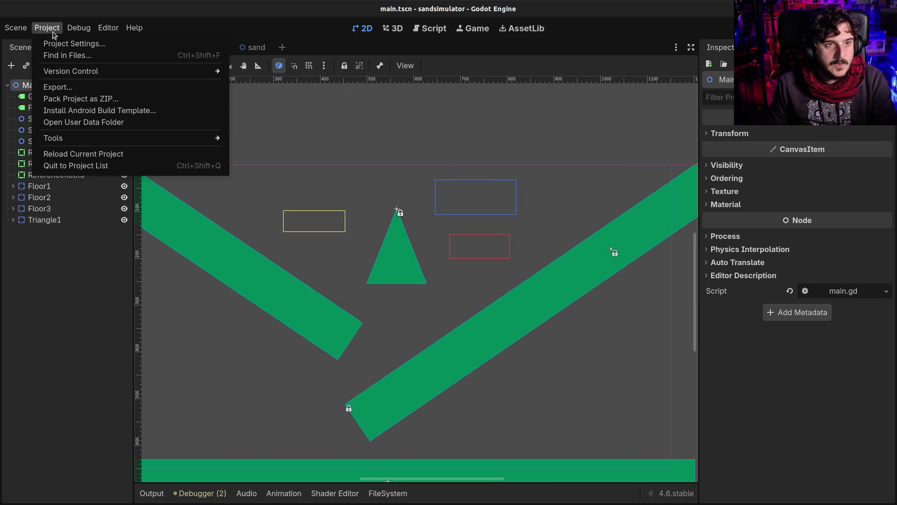
pyautogui.click(59, 41)
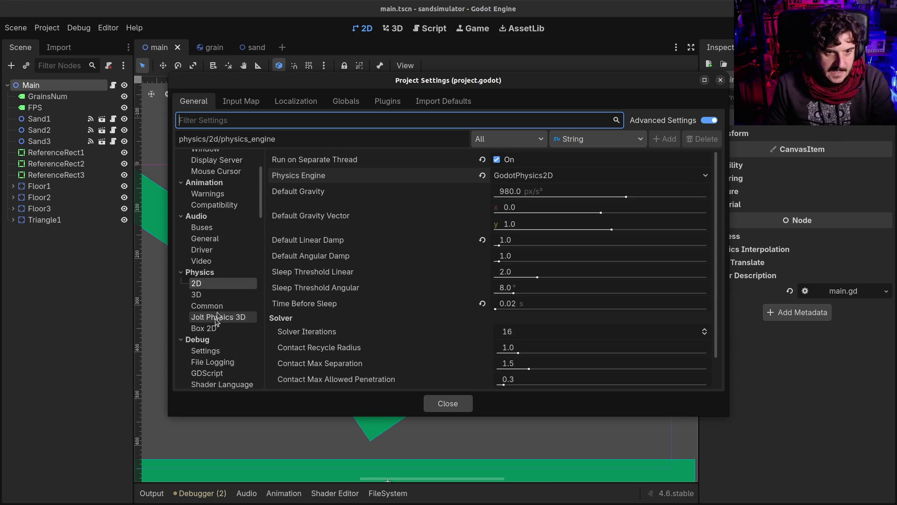
pyautogui.scroll(3, 219, 280)
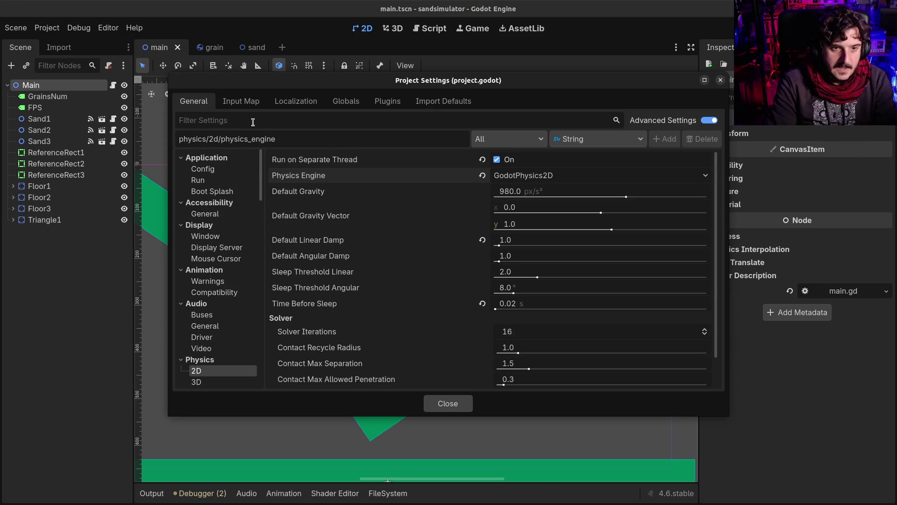
pyautogui.write('clear')
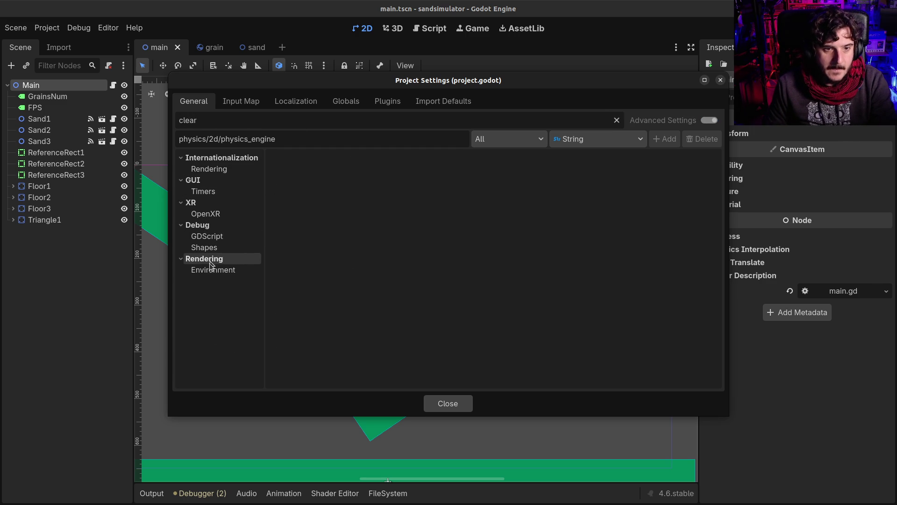
pyautogui.click(248, 269)
pyautogui.doubleClick(576, 171)
pyautogui.click(577, 171)
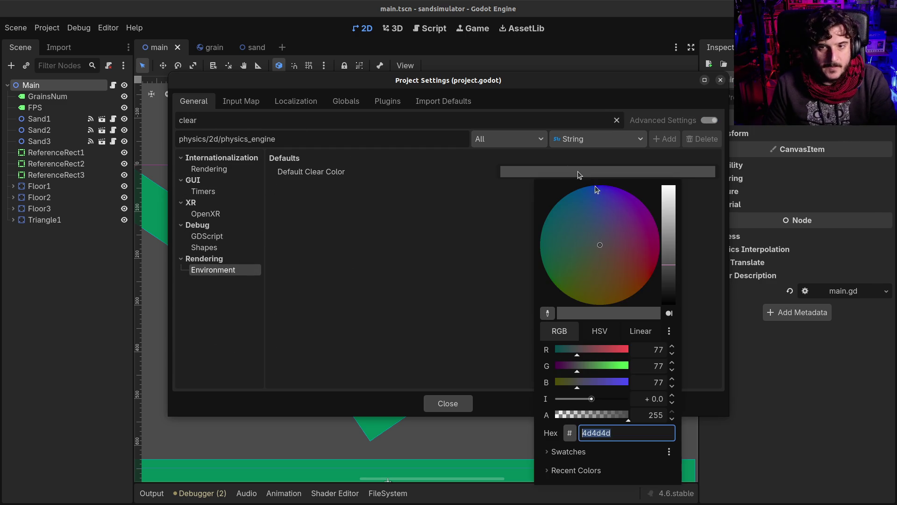
pyautogui.moveTo(665, 265)
pyautogui.mouseDown()
pyautogui.moveTo(669, 311)
pyautogui.moveTo(672, 305)
pyautogui.mouseUp()
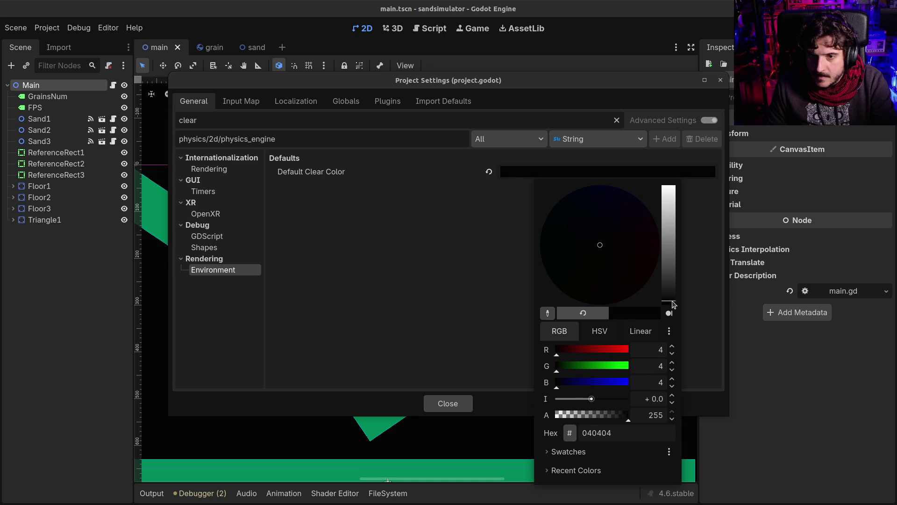
pyautogui.click(394, 314)
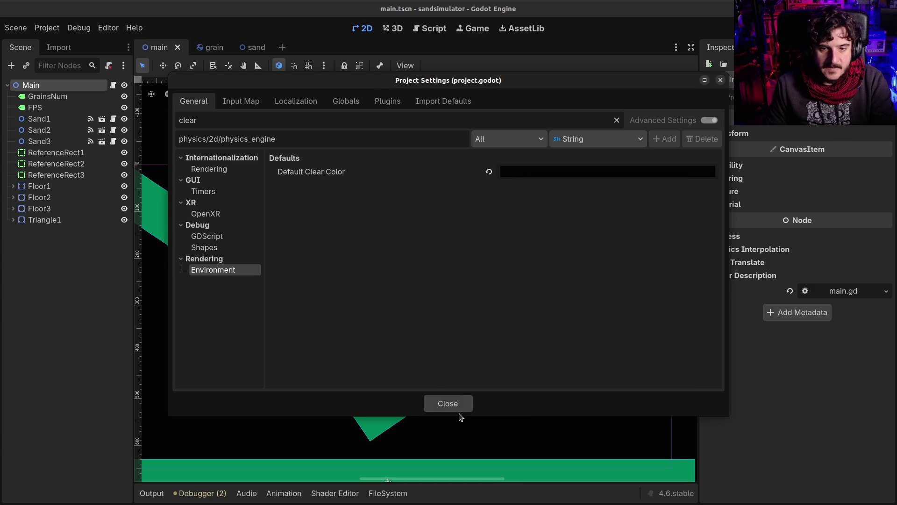
pyautogui.click(458, 410)
pyautogui.scroll(-2, 408, 260)
pyautogui.press('F5')
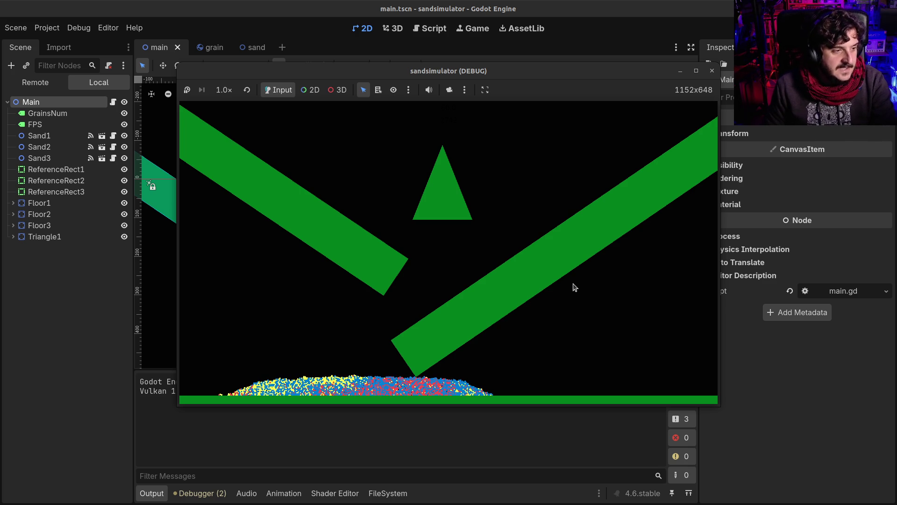
# Close the simulation window running on the black background
pyautogui.click(712, 71)
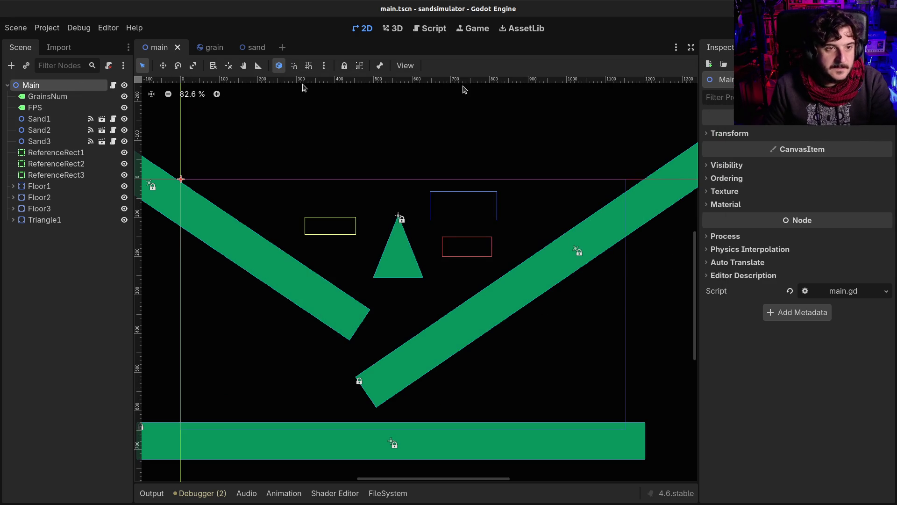
# Select the GrainsNum and FPS labels together
pyautogui.click(50, 96)
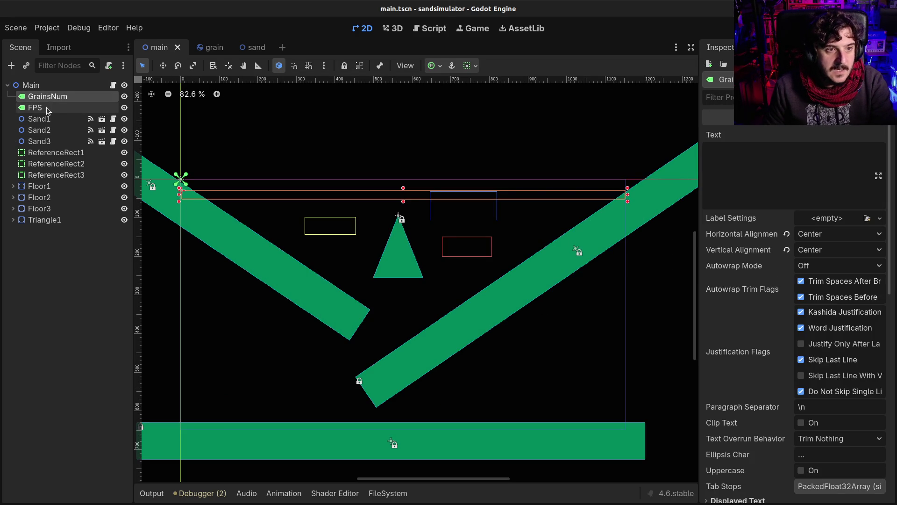
pyautogui.keyDown('ctrl'); pyautogui.click(47, 108); pyautogui.keyUp('ctrl')
pyautogui.scroll(-10, 787, 308)
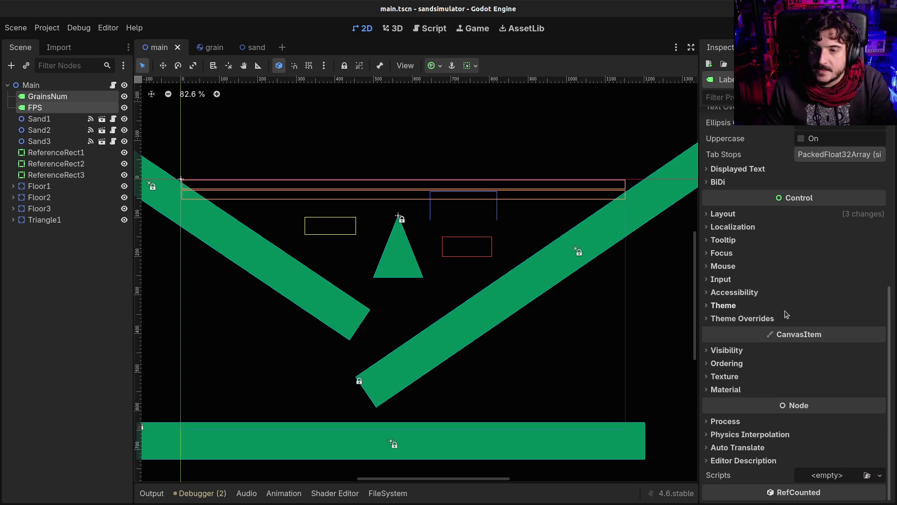
pyautogui.keyDown('ctrl'); pyautogui.click(58, 99); pyautogui.keyUp('ctrl')
pyautogui.keyDown('ctrl'); pyautogui.click(58, 98); pyautogui.keyUp('ctrl')
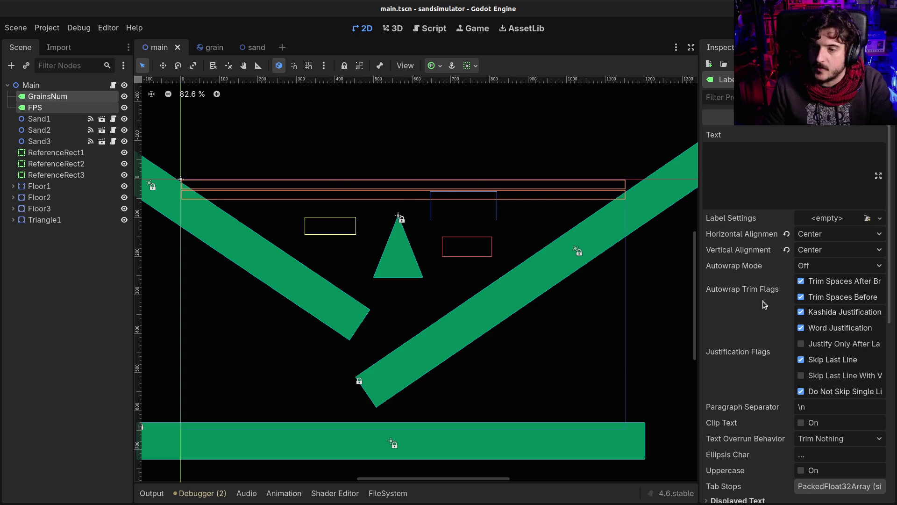
pyautogui.scroll(-5, 764, 306)
pyautogui.scroll(-1, 740, 360)
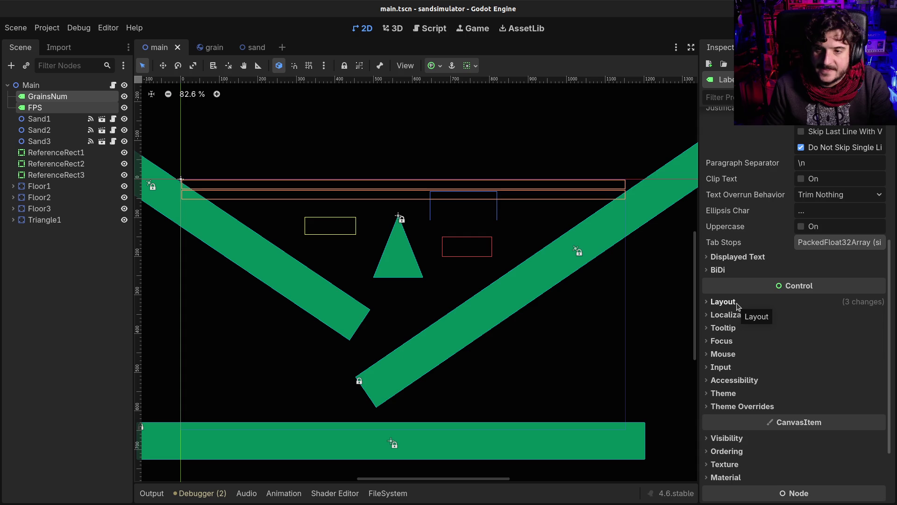
pyautogui.scroll(-2, 738, 349)
# Override both labels' Font Color to white (ffffff)
pyautogui.click(743, 358)
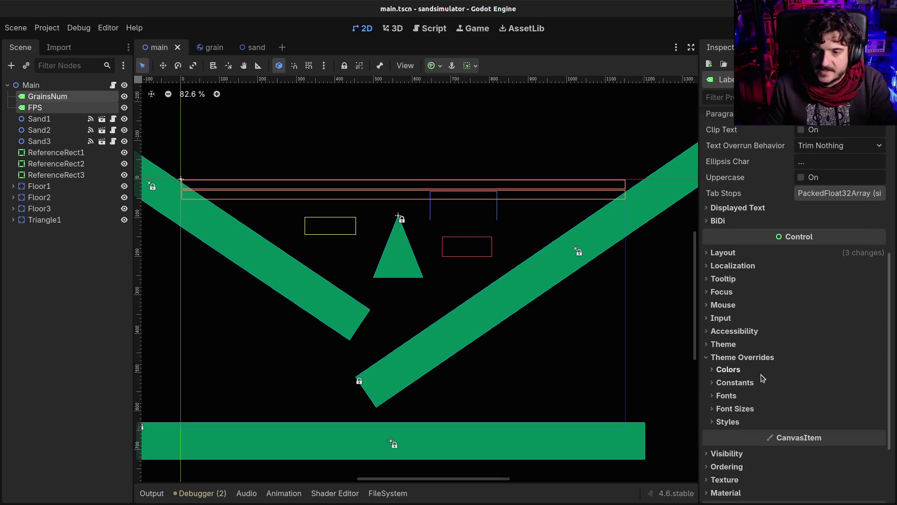
pyautogui.scroll(-2, 762, 377)
pyautogui.click(728, 320)
pyautogui.click(822, 334)
pyautogui.write('ffffff')
pyautogui.press('Return')
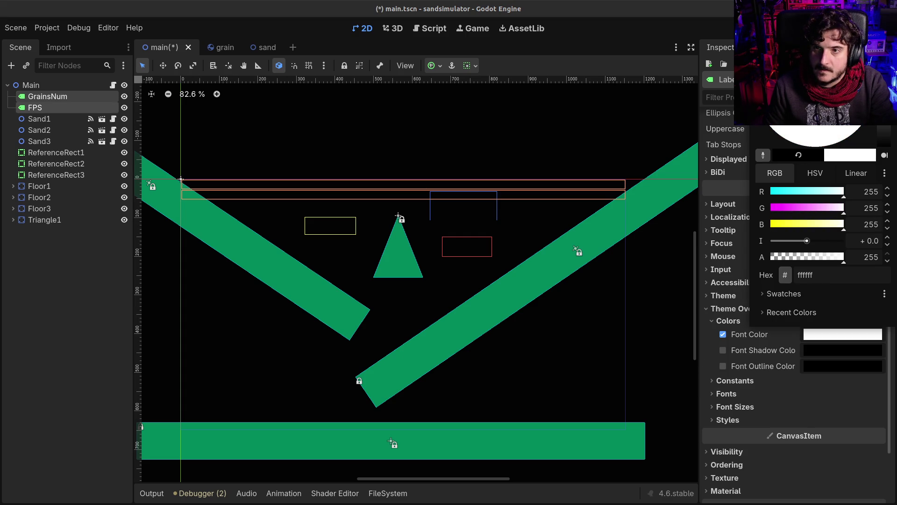
# Save and test-run the scene, close the game, and select ReferenceRect3
pyautogui.press('F5')
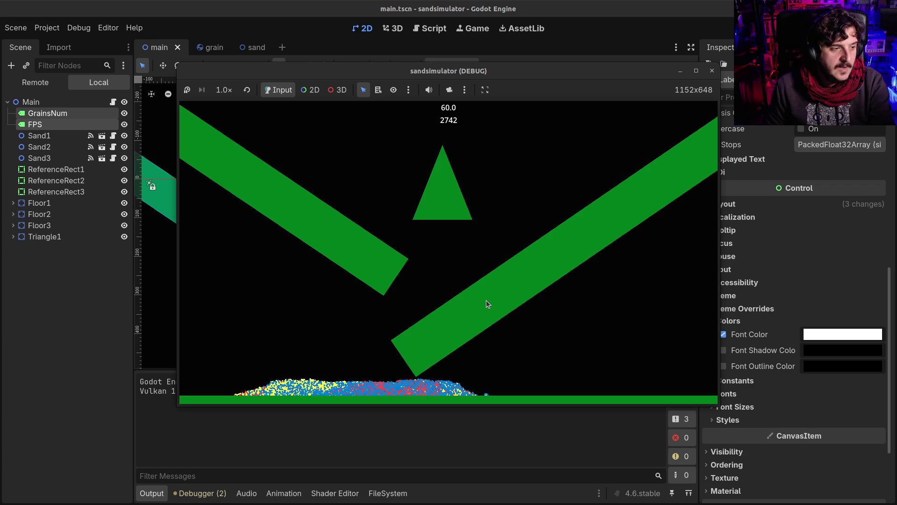
pyautogui.click(713, 71)
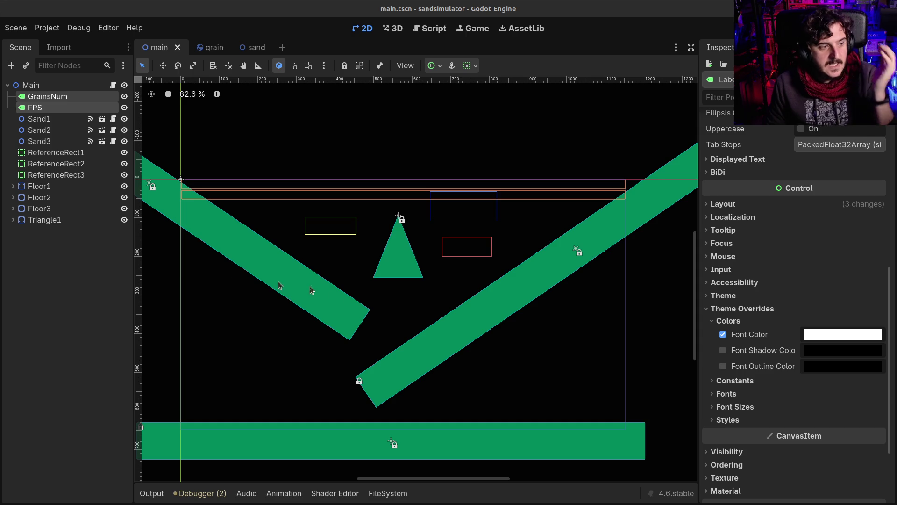
pyautogui.click(434, 206)
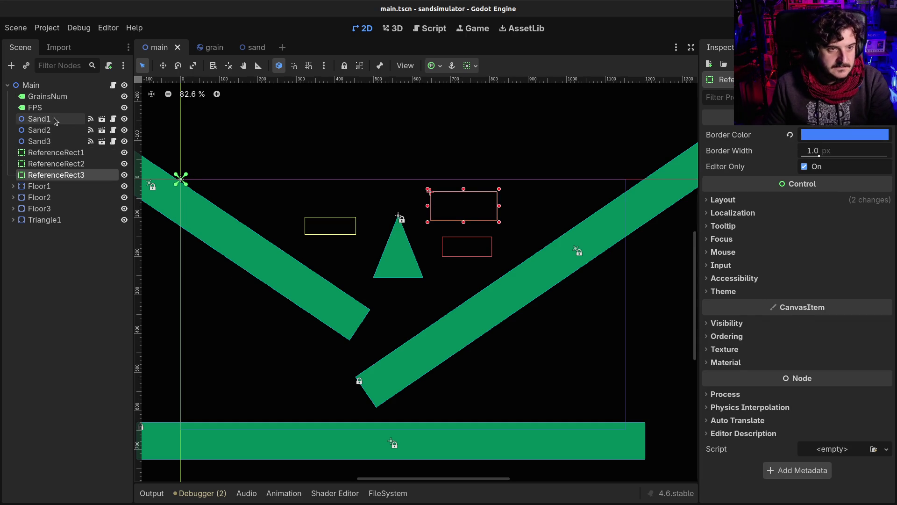
# Open Sand1's sand.gd and add blank lines below fill_rect(rect) in _ready
pyautogui.click(81, 122)
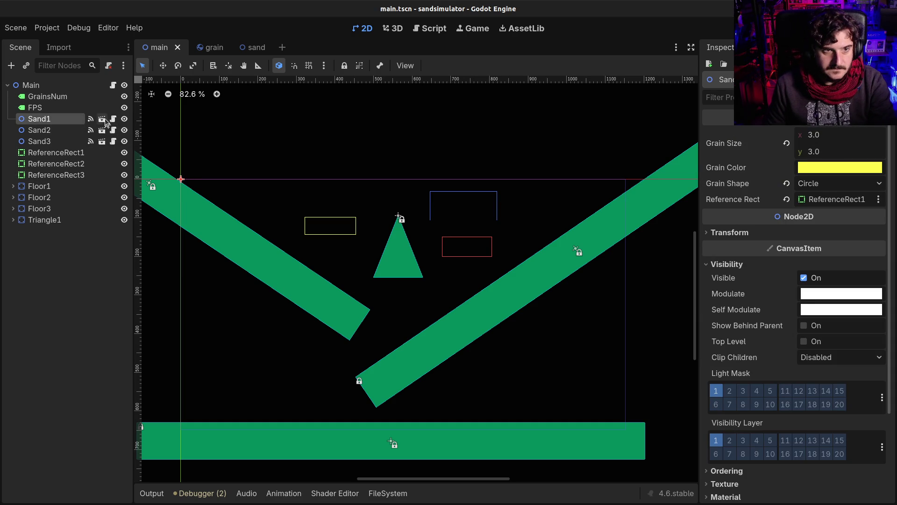
pyautogui.click(113, 120)
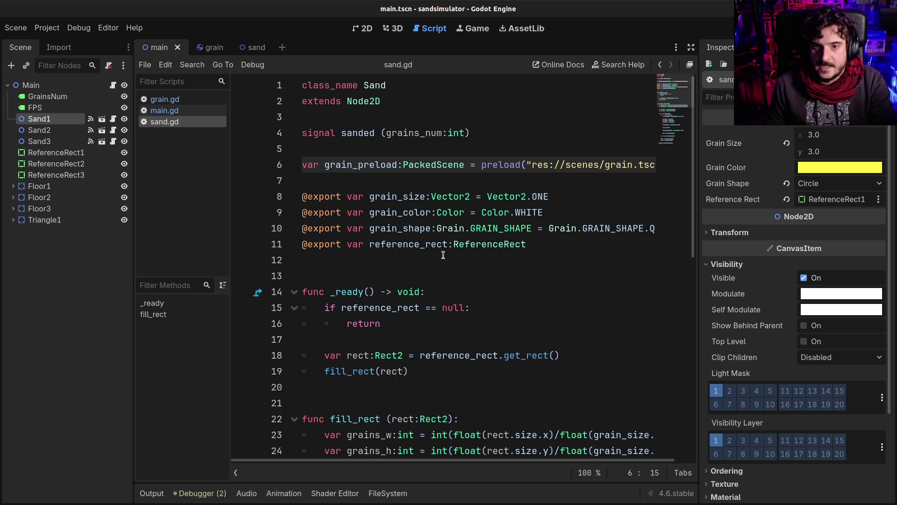
pyautogui.scroll(-2, 443, 255)
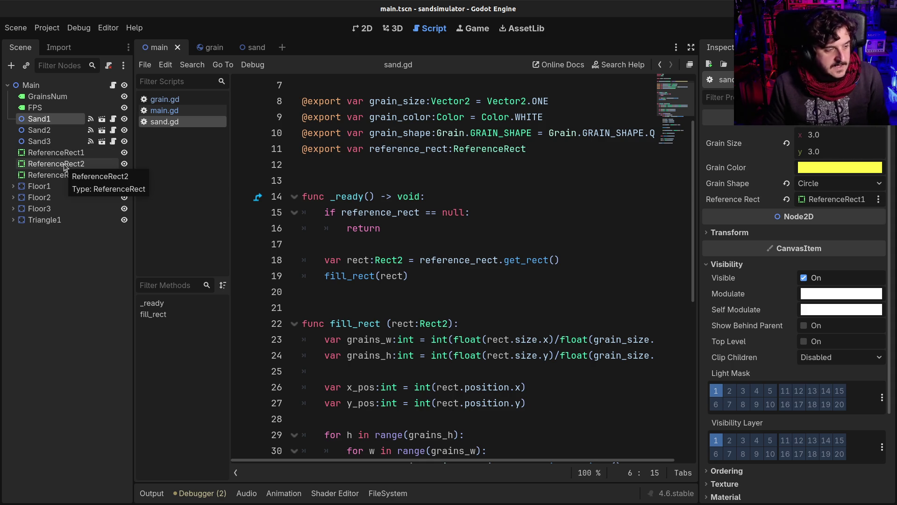
pyautogui.click(456, 241)
pyautogui.click(418, 267)
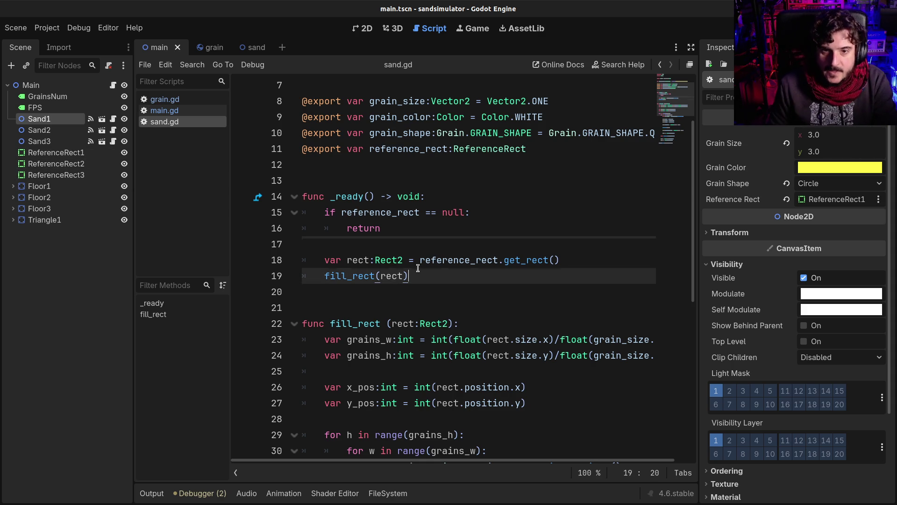
pyautogui.doubleClick(449, 260)
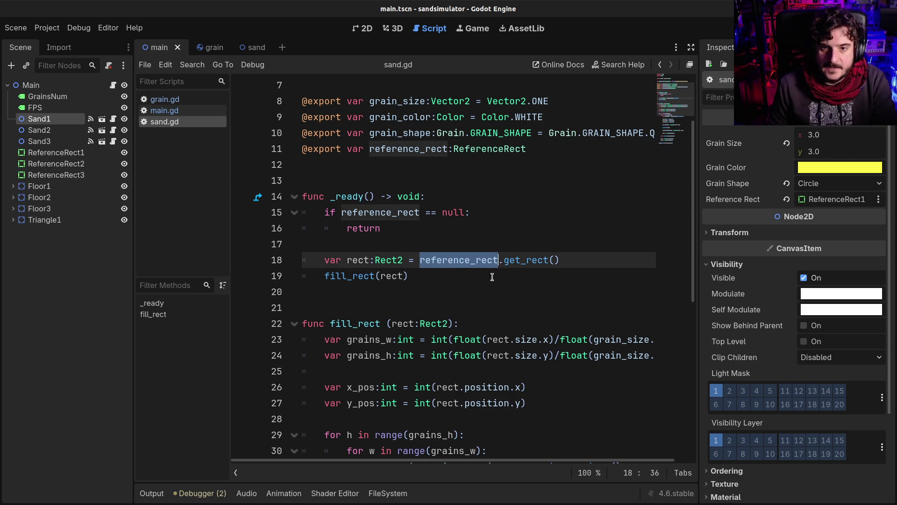
pyautogui.click(445, 281)
pyautogui.press('Return')
pyautogui.press('Return')
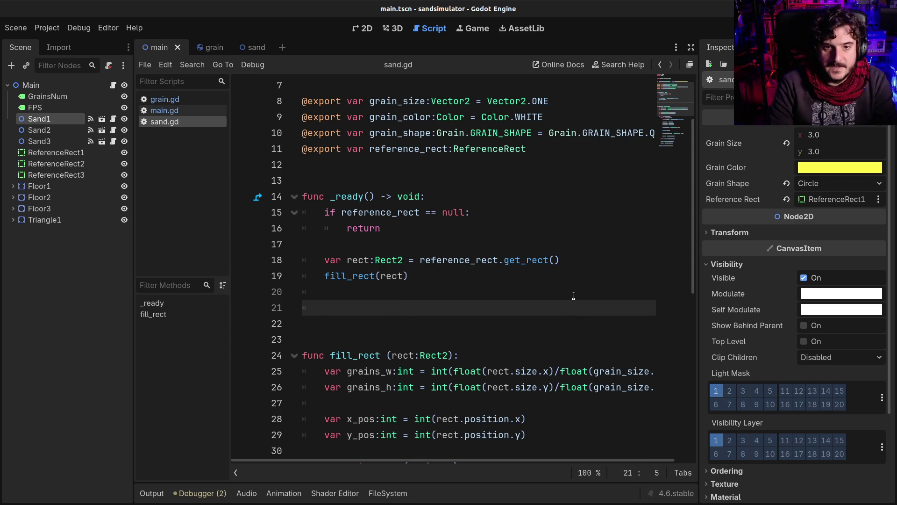
pyautogui.scroll(2, 416, 215)
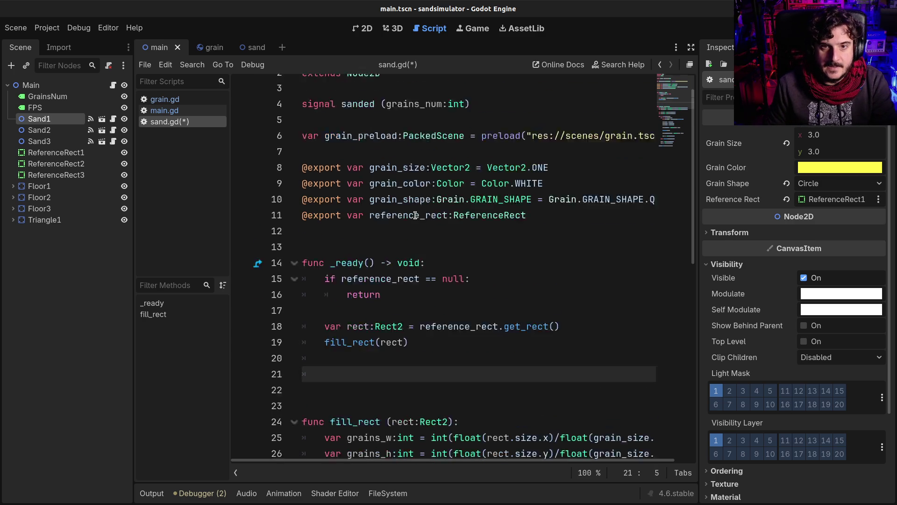
pyautogui.scroll(1, 415, 215)
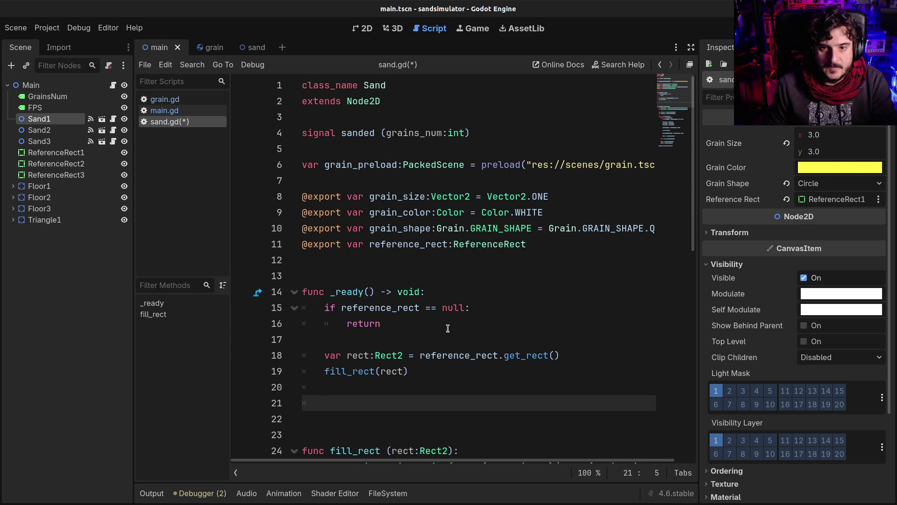
pyautogui.scroll(-2, 447, 328)
pyautogui.moveTo(504, 305)
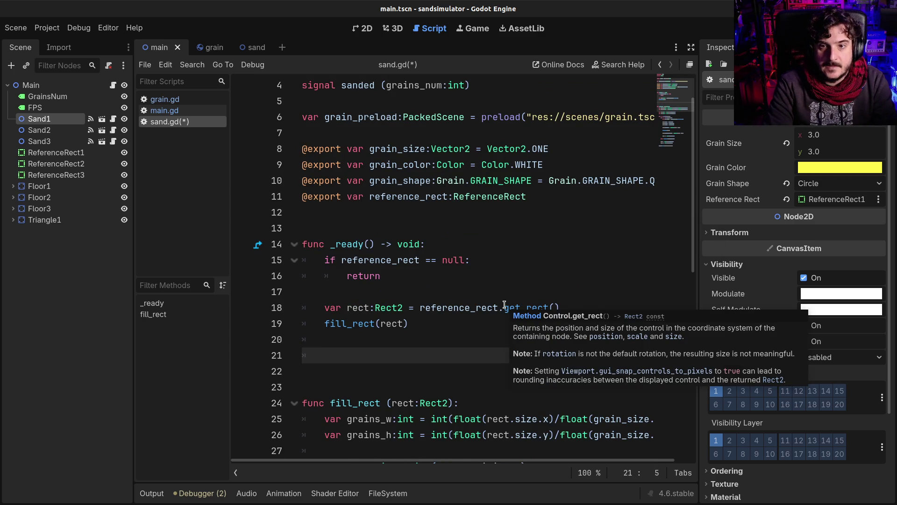
# Comment out the exported grain_color and declare a plain grain_color Color variable
pyautogui.click(375, 164)
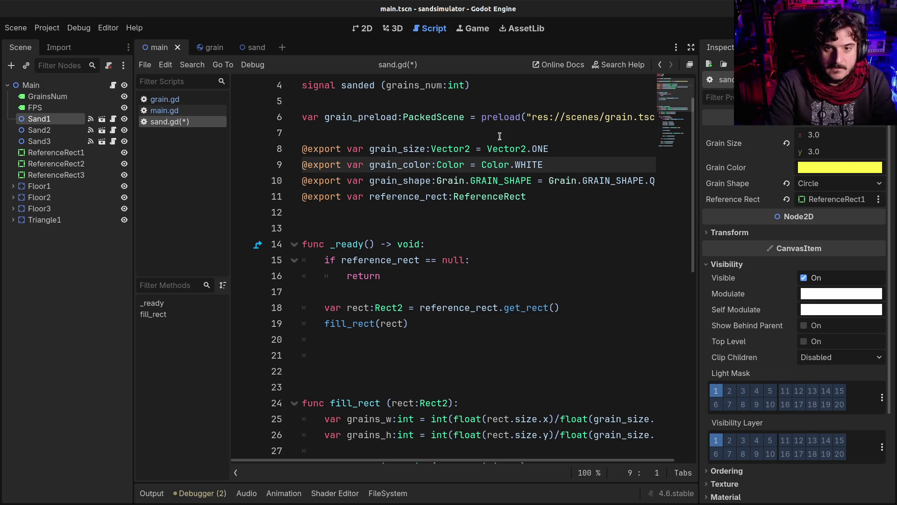
pyautogui.hotkey('ctrl', 'k')
pyautogui.hotkey('ctrl', 'Return')
pyautogui.write('var g')
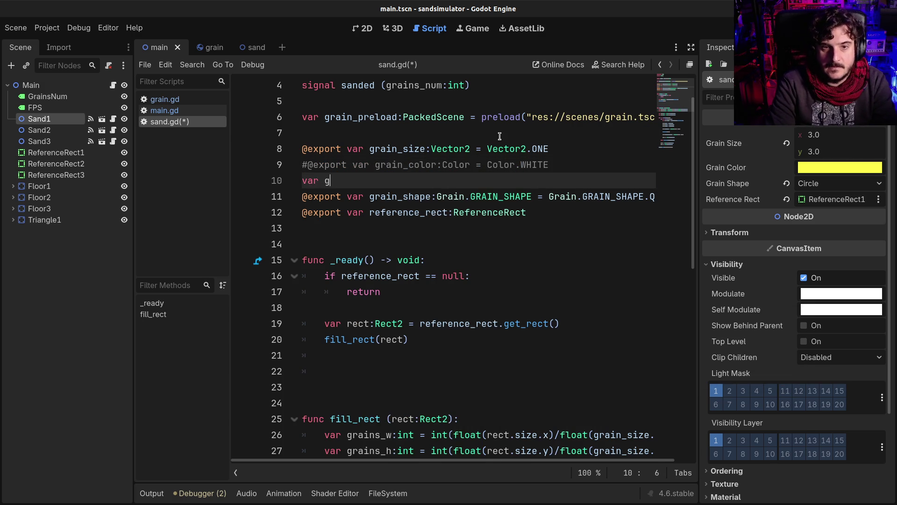
pyautogui.write('rainlor:Co')
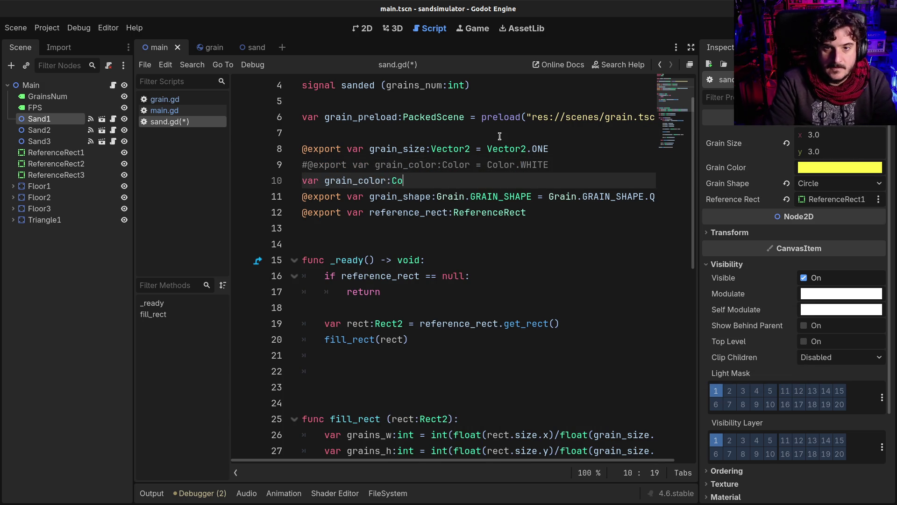
pyautogui.write('lor')
# Add grain_color = reference_rect.border_color under fill_rect(rect) in _ready and save
pyautogui.click(569, 351)
pyautogui.press('Return')
pyautogui.write('grain_color')
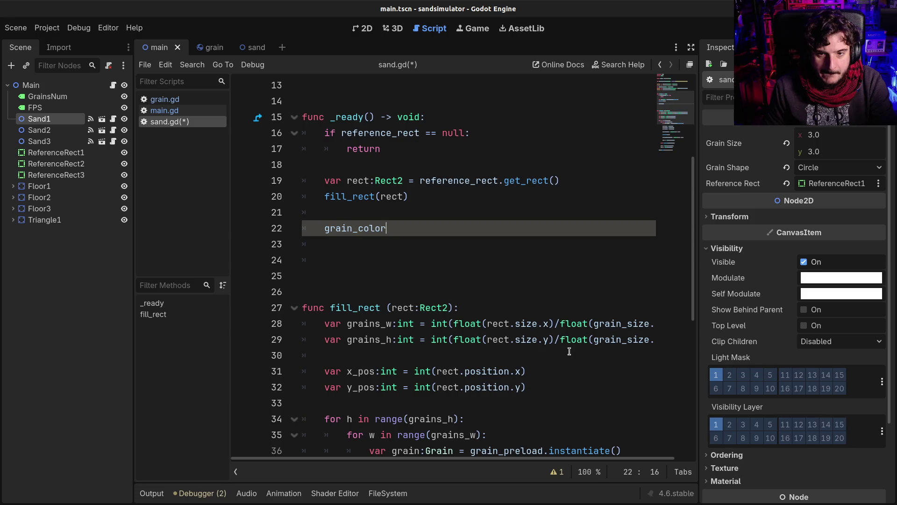
pyautogui.scroll(3, 569, 351)
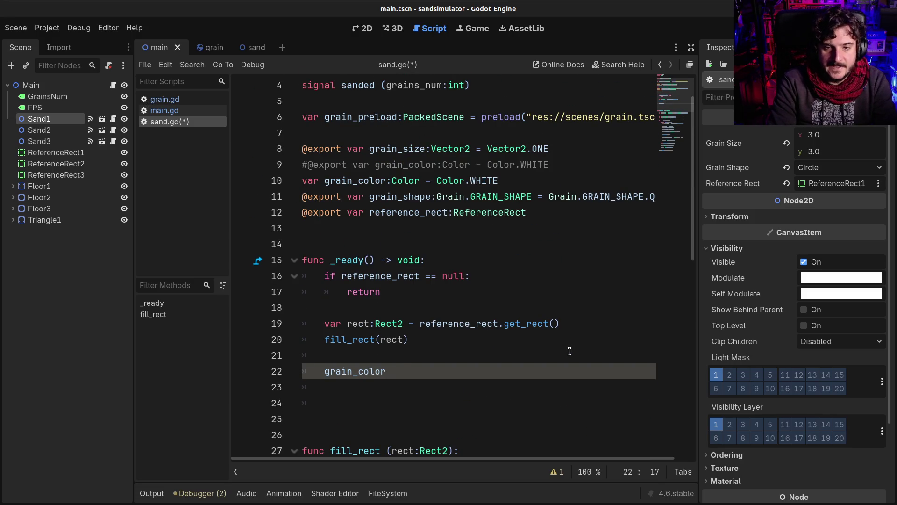
pyautogui.write(' = re')
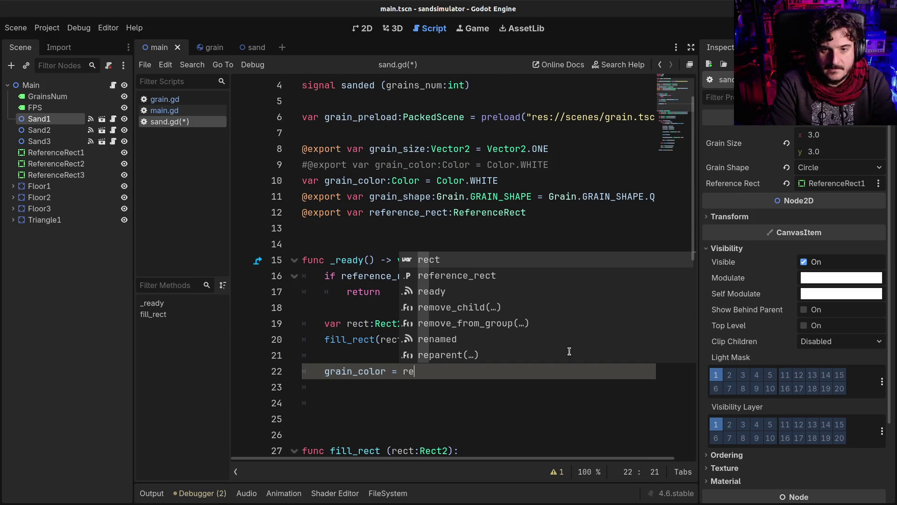
pyautogui.press('Down')
pyautogui.press('Return')
pyautogui.write('.c')
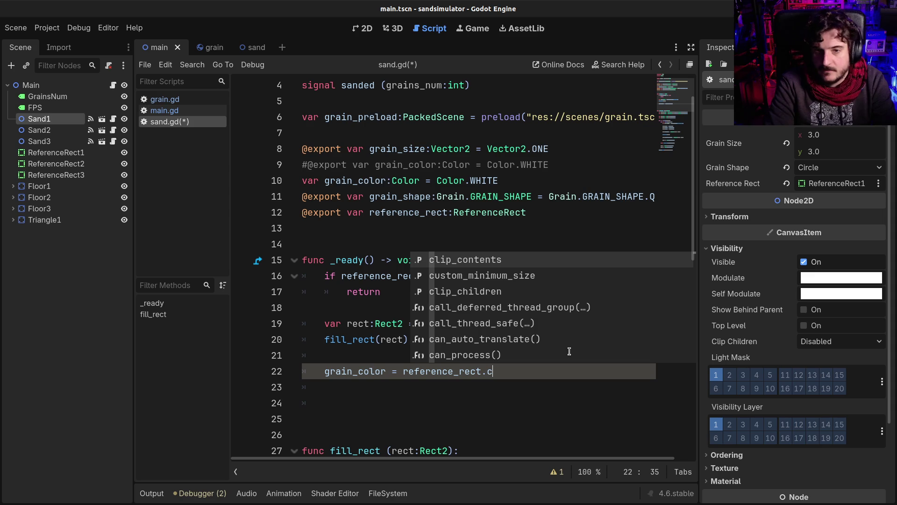
pyautogui.press('BackSpace')
pyautogui.write('border_color')
pyautogui.press('Return')
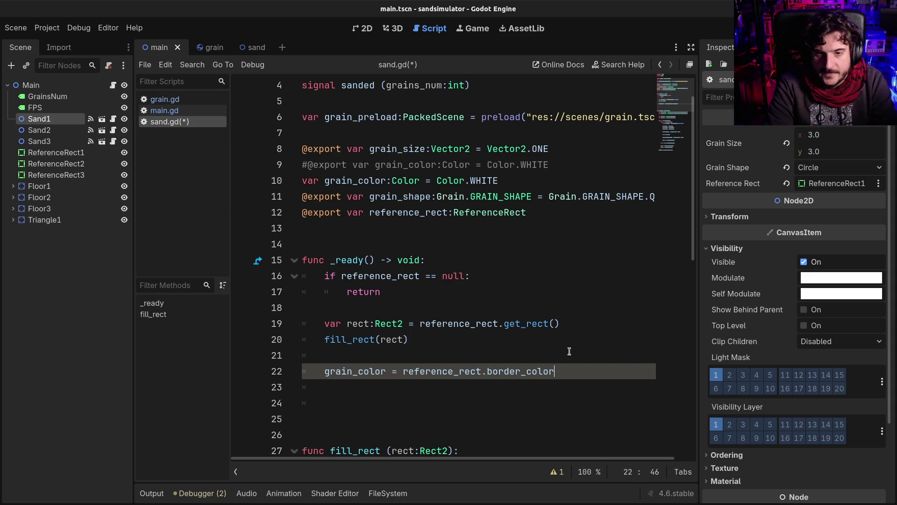
pyautogui.hotkey('ctrl', 's')
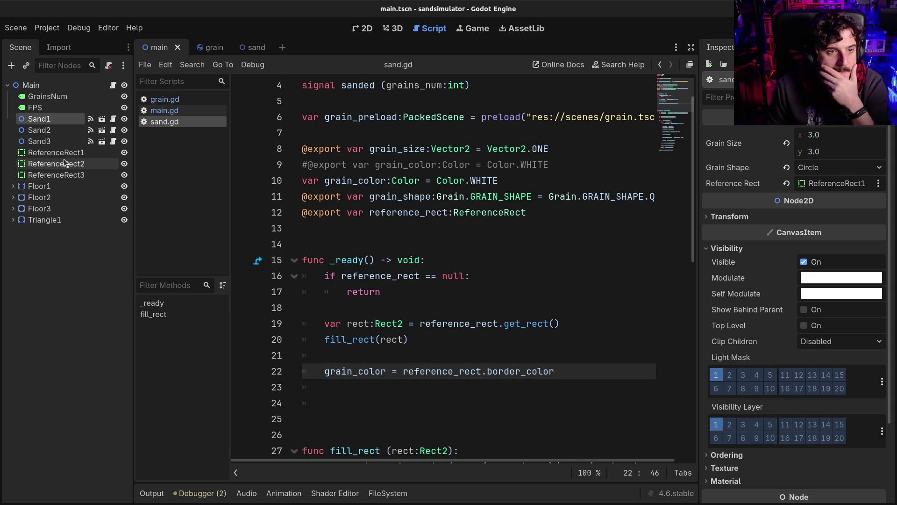
# Move the grain_color declaration below the reference_rect export and save
pyautogui.click(67, 162)
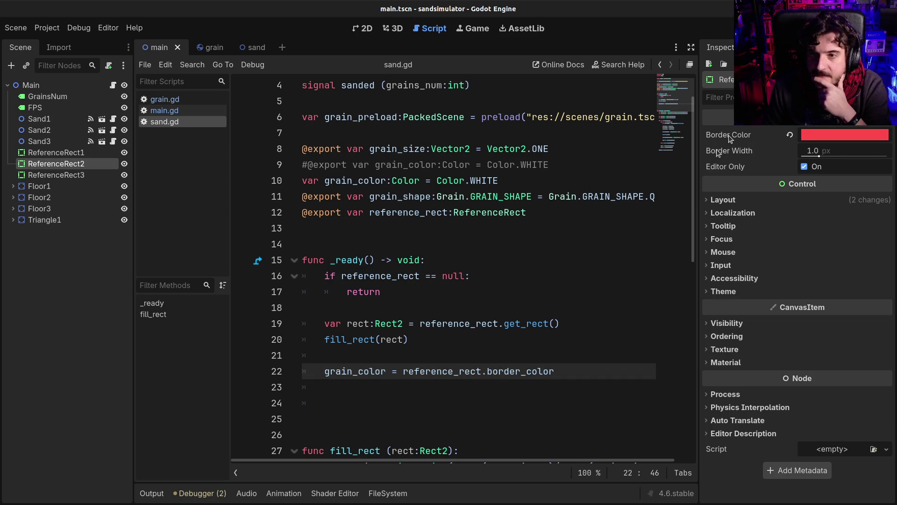
pyautogui.click(483, 352)
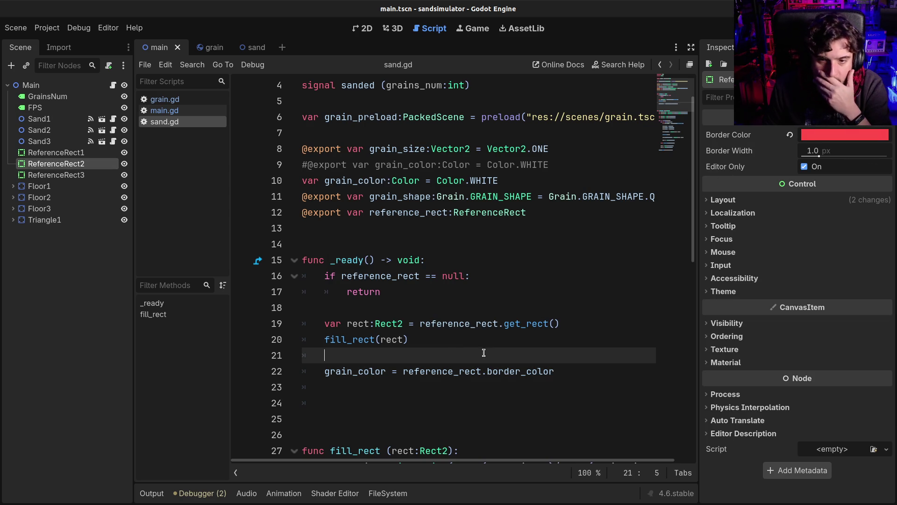
pyautogui.click(520, 183)
pyautogui.hotkey('shift', 'Home')
pyautogui.hotkey('ctrl', 'c')
pyautogui.press('BackSpace')
pyautogui.press('BackSpace')
pyautogui.press('Down')
pyautogui.press('Down')
pyautogui.press('Return')
pyautogui.hotkey('ctrl', 'v')
pyautogui.hotkey('ctrl', 's')
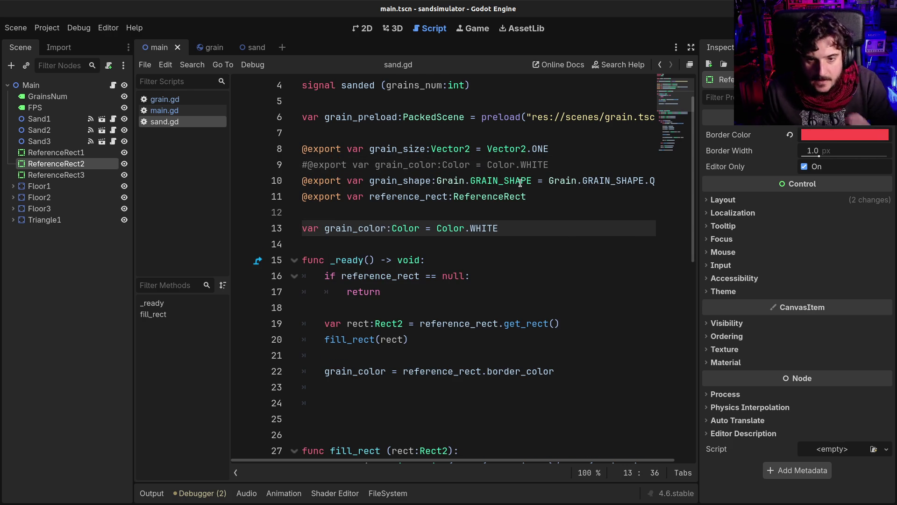
# Check Sand1 and Sand3 in the Scene dock and return to the 2D view
pyautogui.click(37, 122)
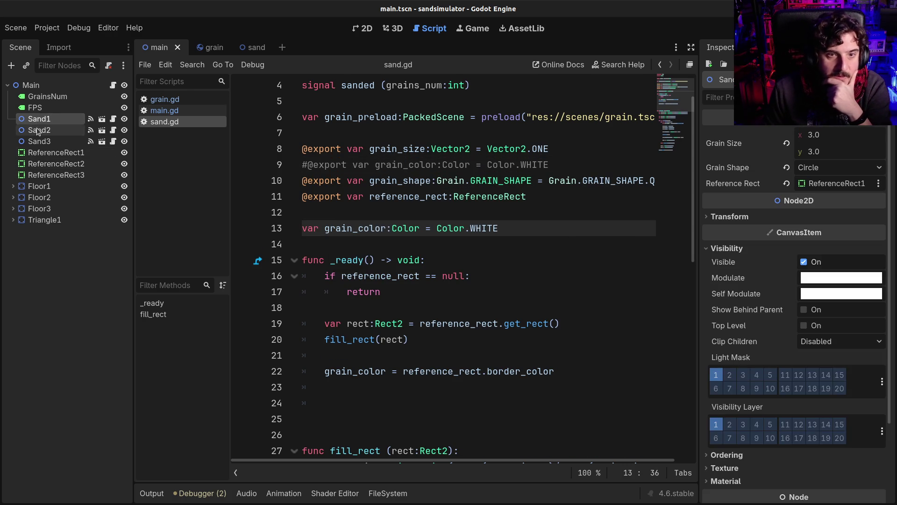
pyautogui.click(37, 130)
pyautogui.click(37, 141)
pyautogui.click(372, 29)
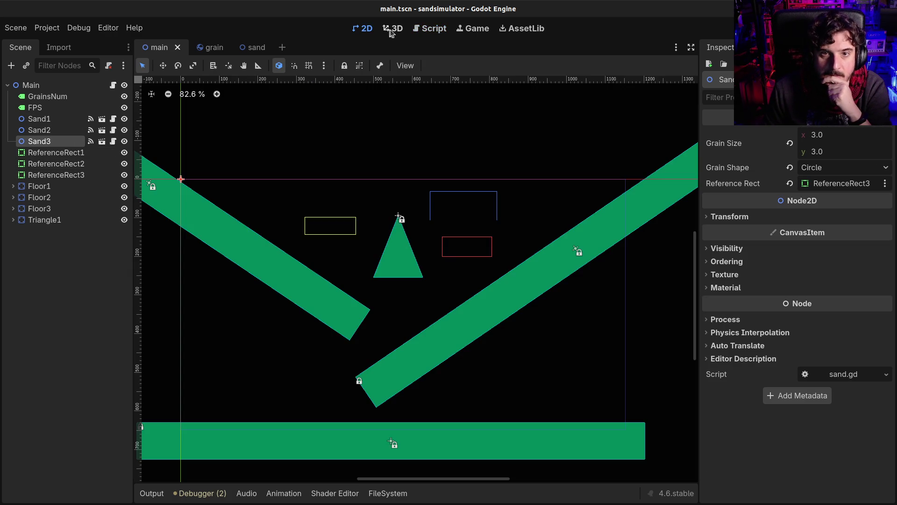
# Move ReferenceRect3 to sit just above the triangle
pyautogui.click(392, 29)
pyautogui.click(358, 29)
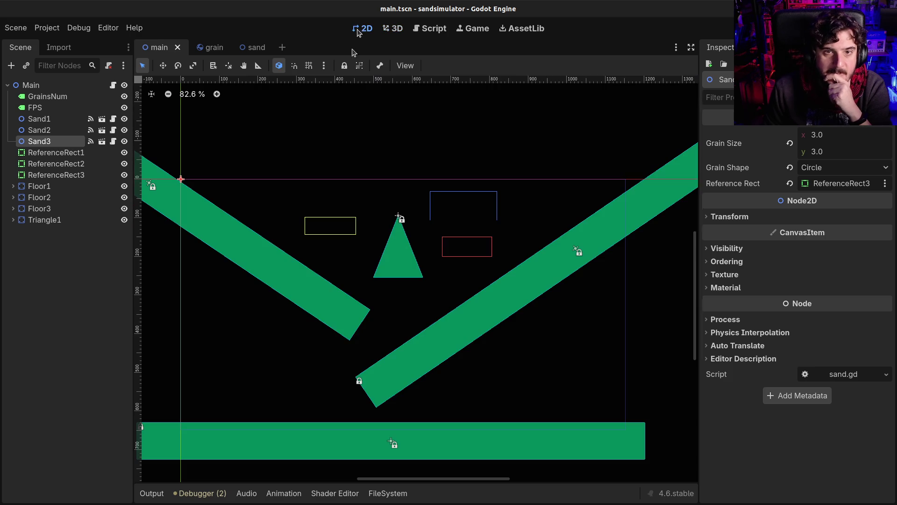
pyautogui.click(451, 192)
pyautogui.moveTo(452, 196)
pyautogui.mouseDown()
pyautogui.moveTo(390, 185)
pyautogui.moveTo(397, 179)
pyautogui.moveTo(398, 190)
pyautogui.mouseUp()
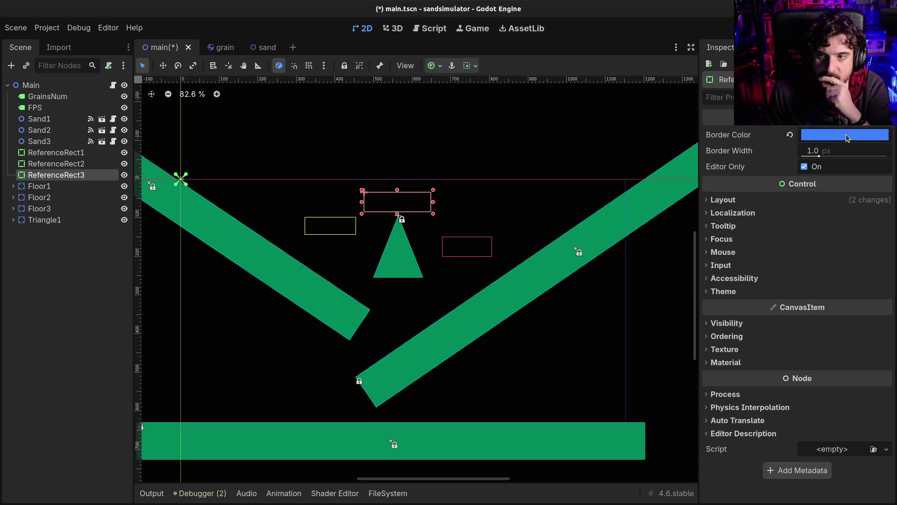
# Change ReferenceRect3's border colour from blue to orange (c17239) and run the game
pyautogui.click(847, 136)
pyautogui.click(843, 396)
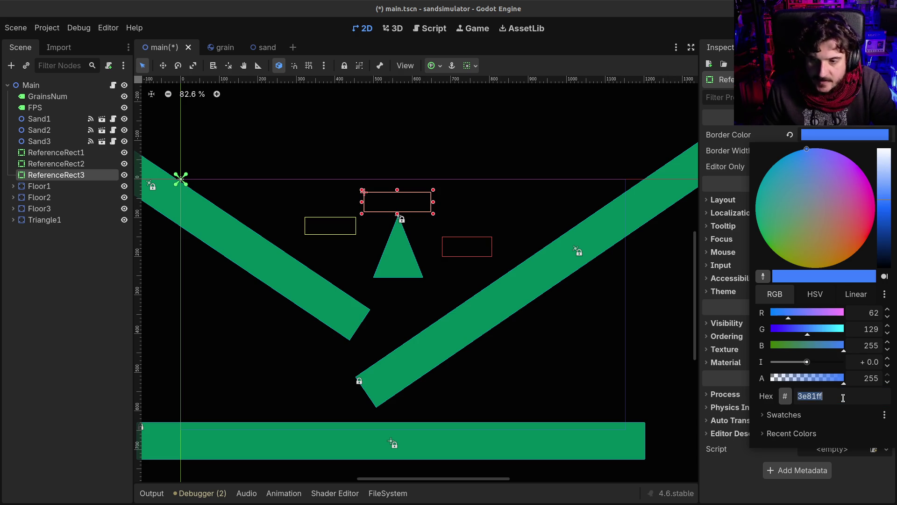
pyautogui.moveTo(840, 226); pyautogui.dragTo(837, 240)
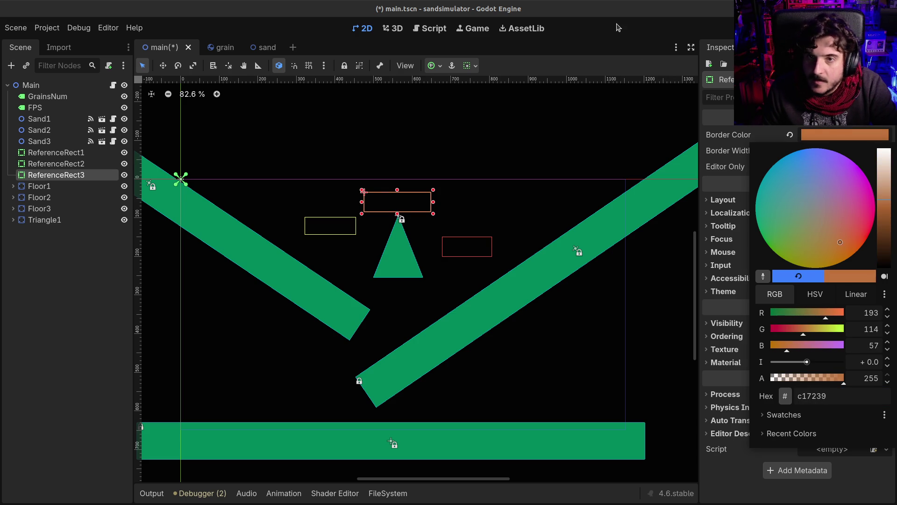
pyautogui.click(619, 27)
pyautogui.press('F5')
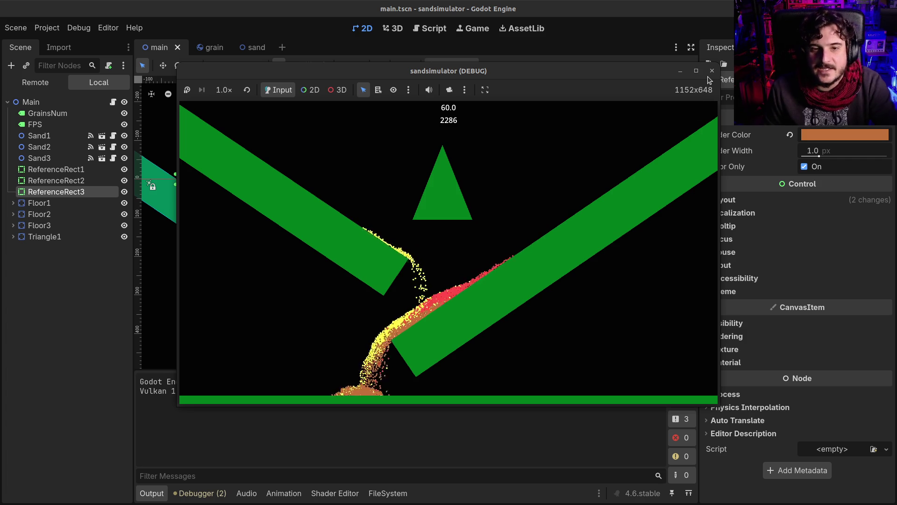
# Test-run the simulation three more times, closing it each time, then open Sand1's script
pyautogui.click(711, 70)
pyautogui.press('F5')
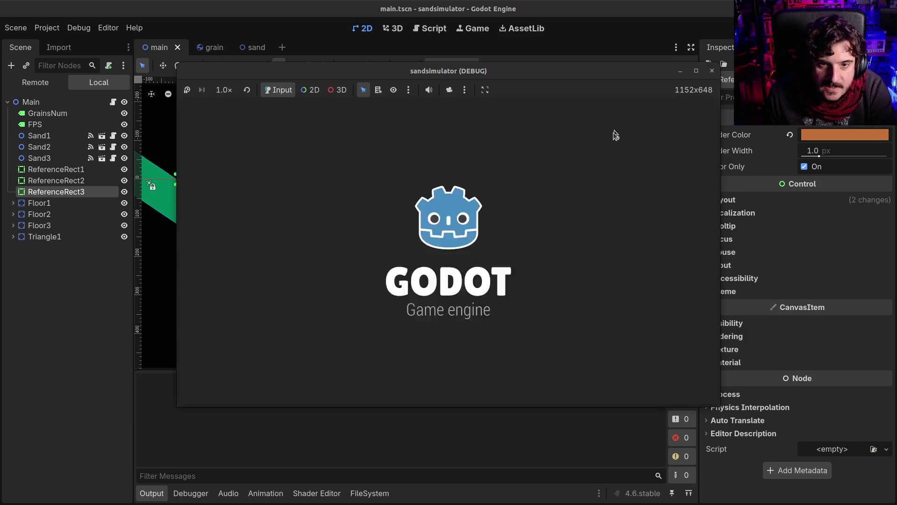
pyautogui.click(711, 71)
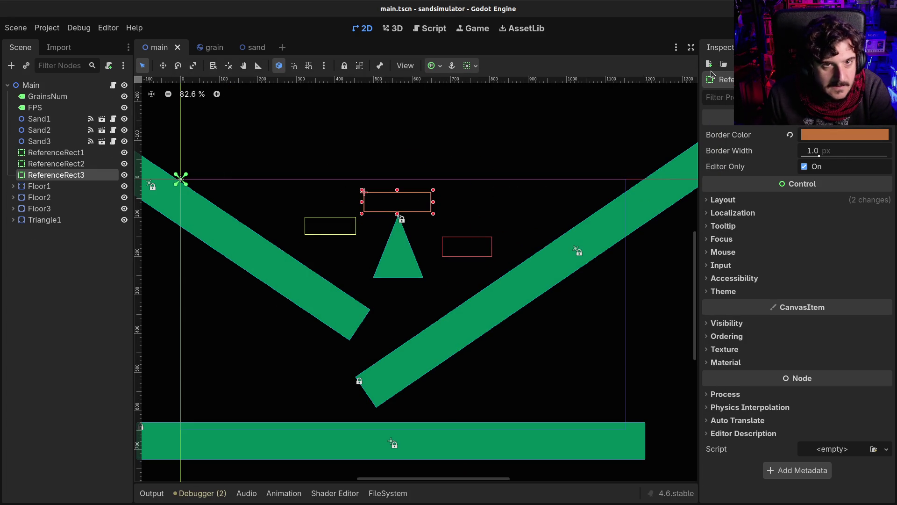
pyautogui.press('F5')
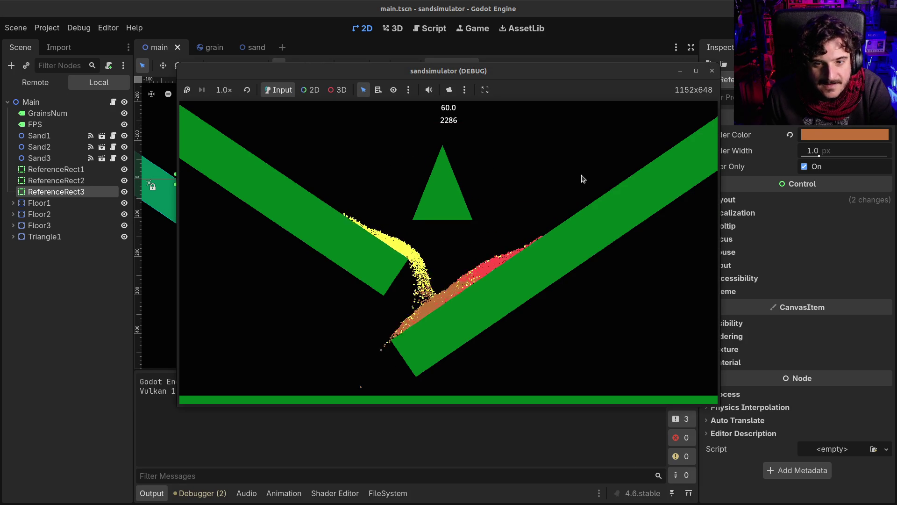
pyautogui.click(711, 71)
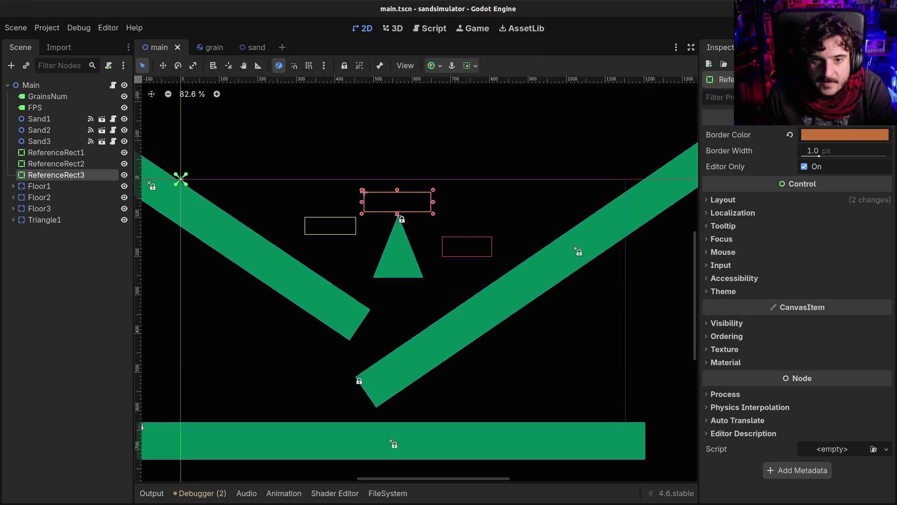
pyautogui.press('F5')
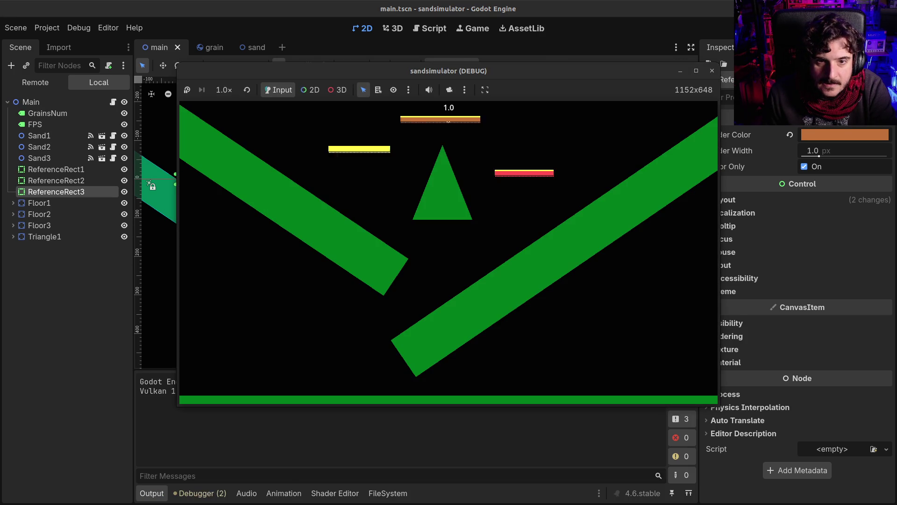
pyautogui.click(712, 70)
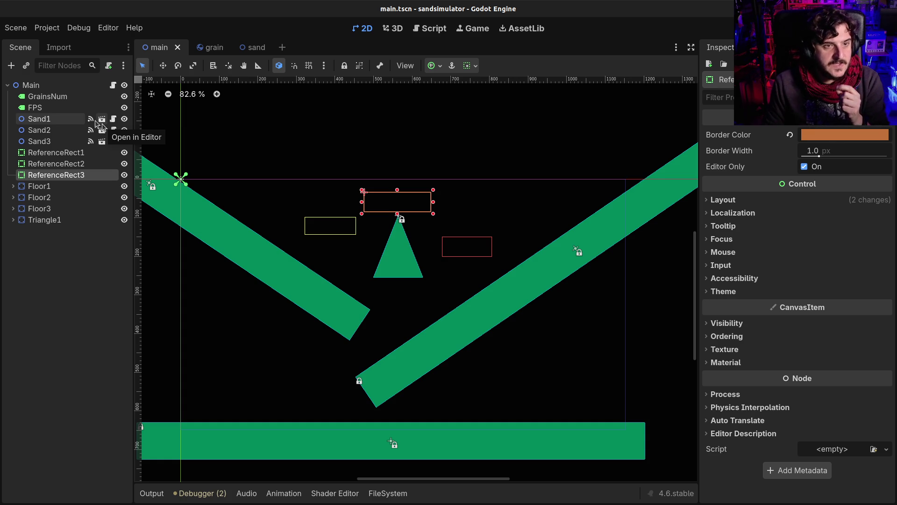
pyautogui.click(102, 119)
# Browse _ready in sand.gd and review Sand1, Sand2 and Sand3's grain settings
pyautogui.press('Down')
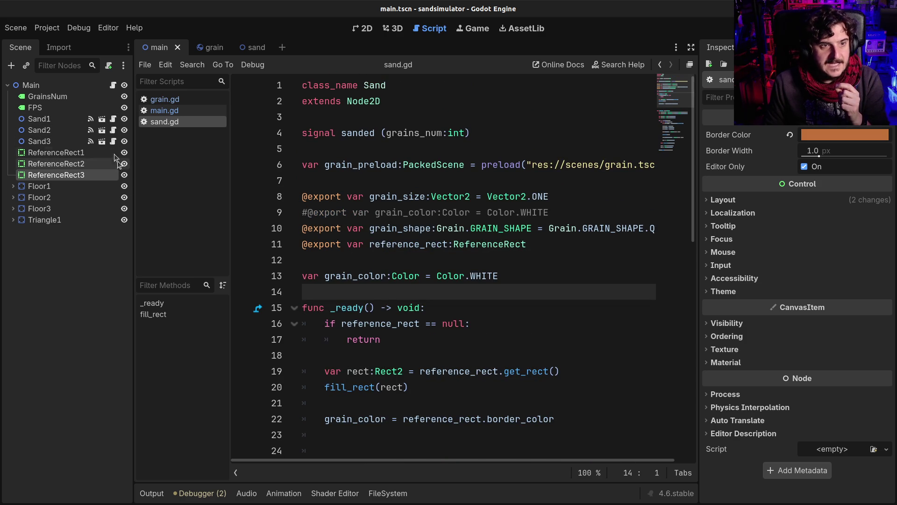
pyautogui.scroll(-3, 392, 320)
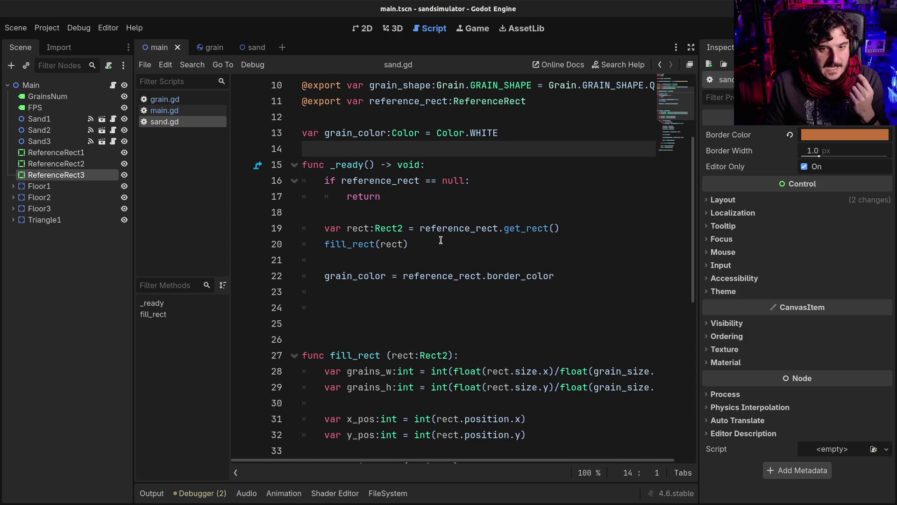
pyautogui.click(409, 244)
pyautogui.scroll(2, 467, 234)
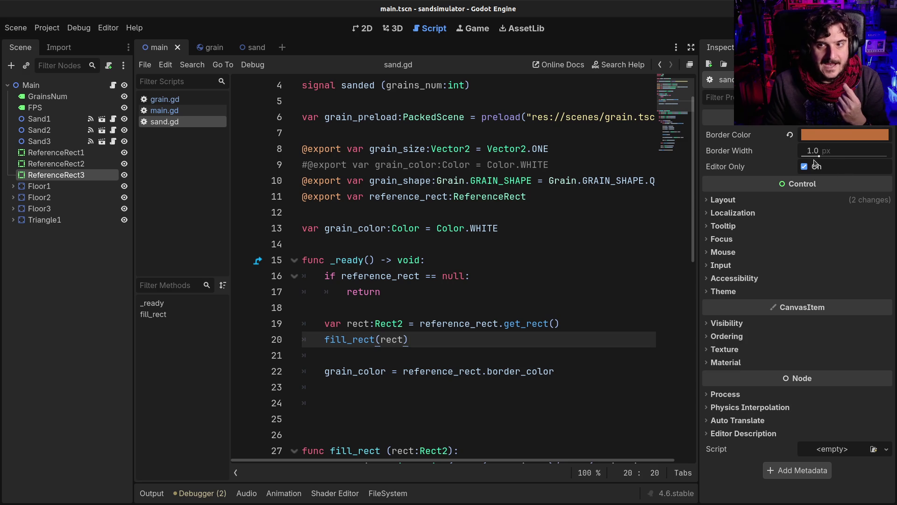
pyautogui.click(58, 122)
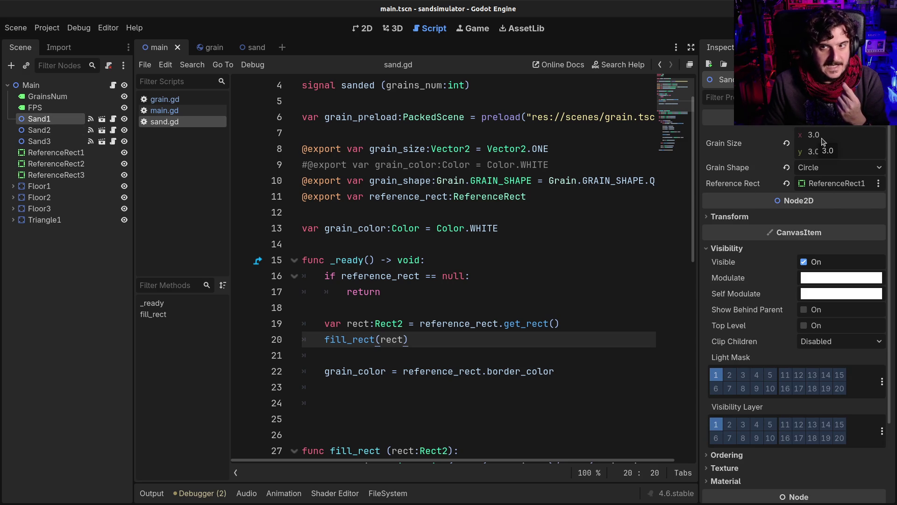
pyautogui.click(42, 131)
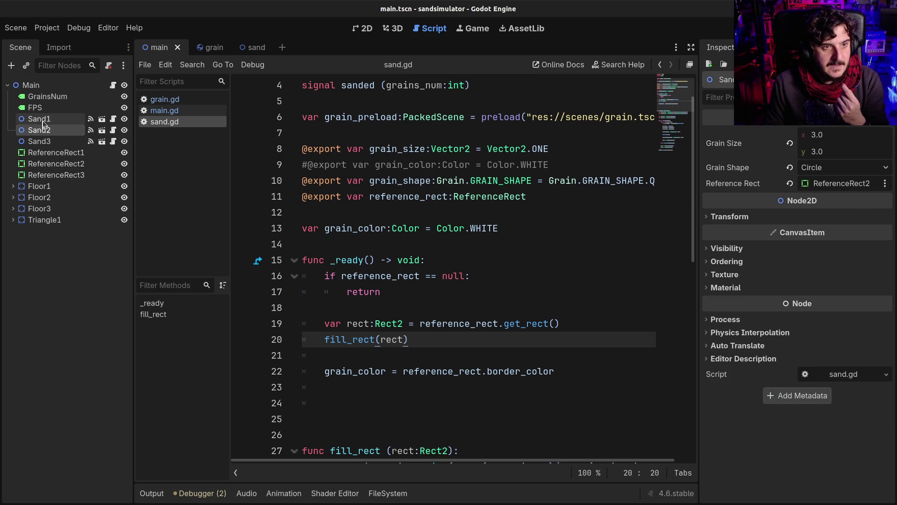
pyautogui.click(39, 119)
pyautogui.click(44, 131)
pyautogui.click(47, 141)
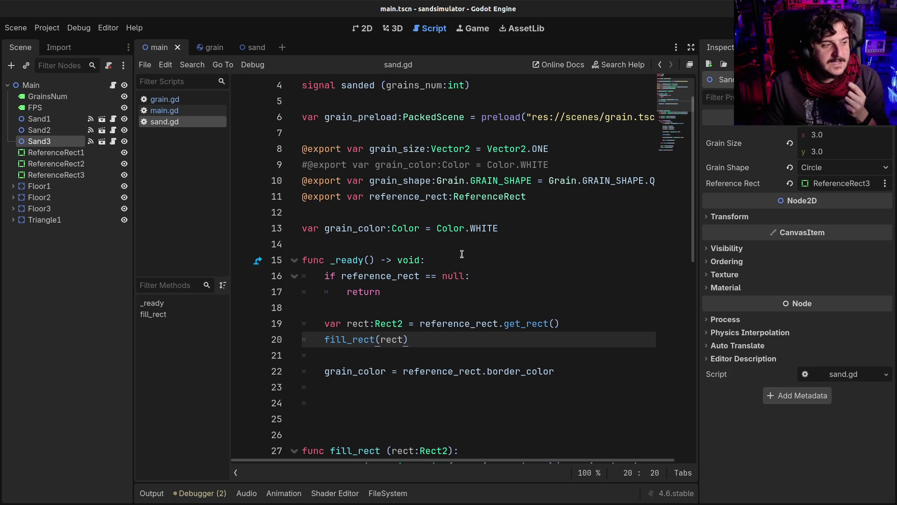
# Read through fill_rect's await line and grain loop, then select the grain_color assignment
pyautogui.scroll(-8, 454, 254)
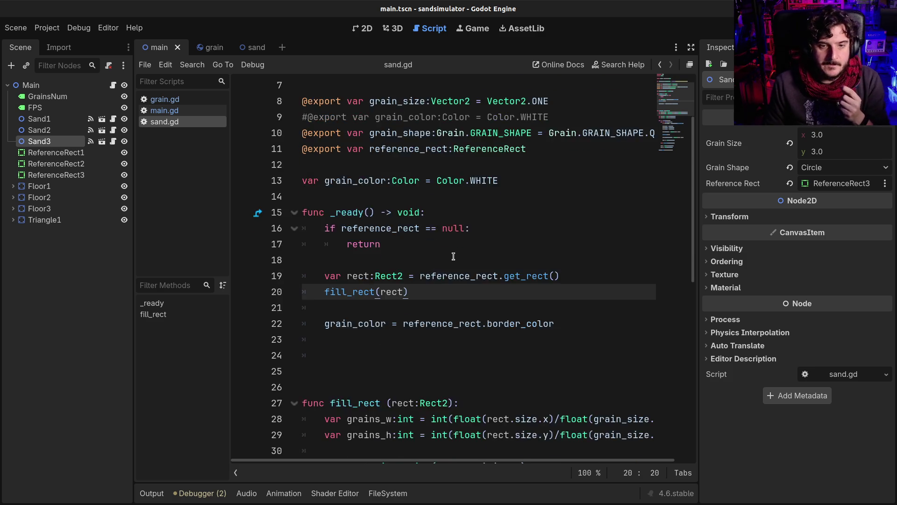
pyautogui.scroll(-1, 451, 265)
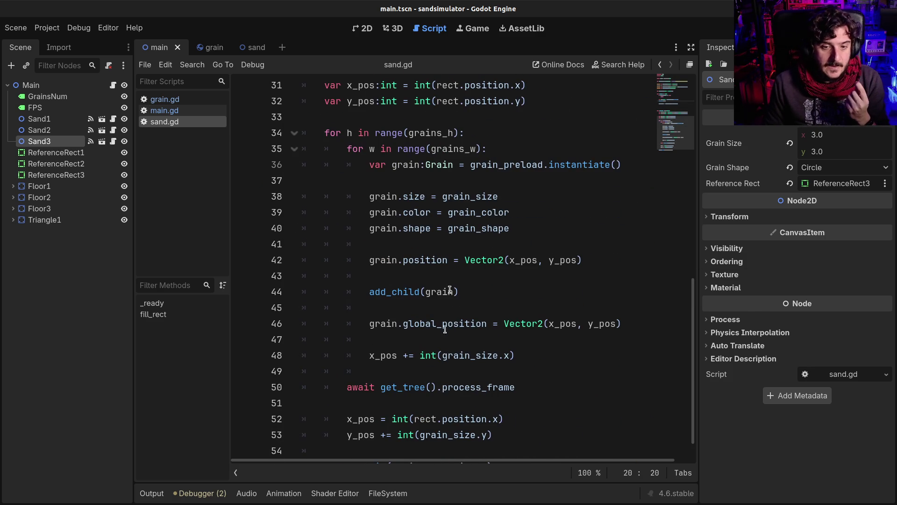
pyautogui.moveTo(348, 390); pyautogui.dragTo(526, 391)
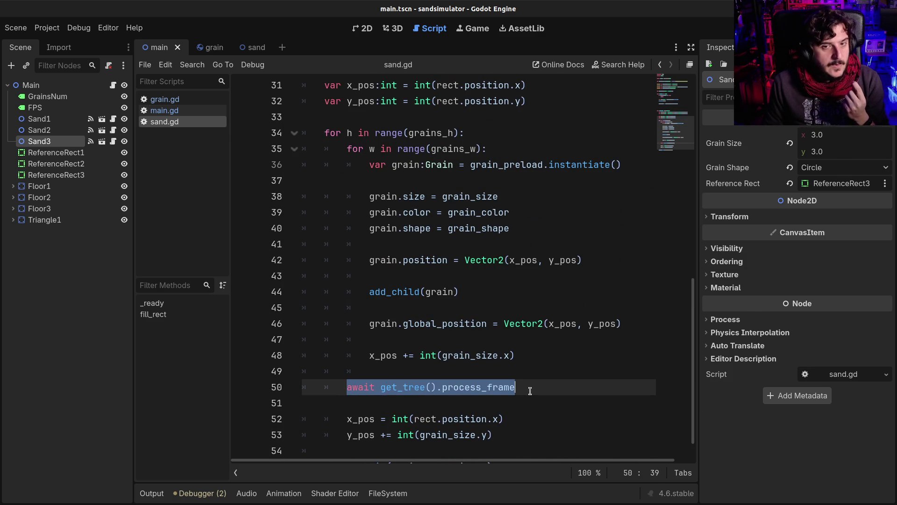
pyautogui.click(394, 209)
pyautogui.moveTo(358, 149)
pyautogui.mouseDown()
pyautogui.moveTo(422, 299)
pyautogui.moveTo(427, 356)
pyautogui.moveTo(438, 359)
pyautogui.mouseUp()
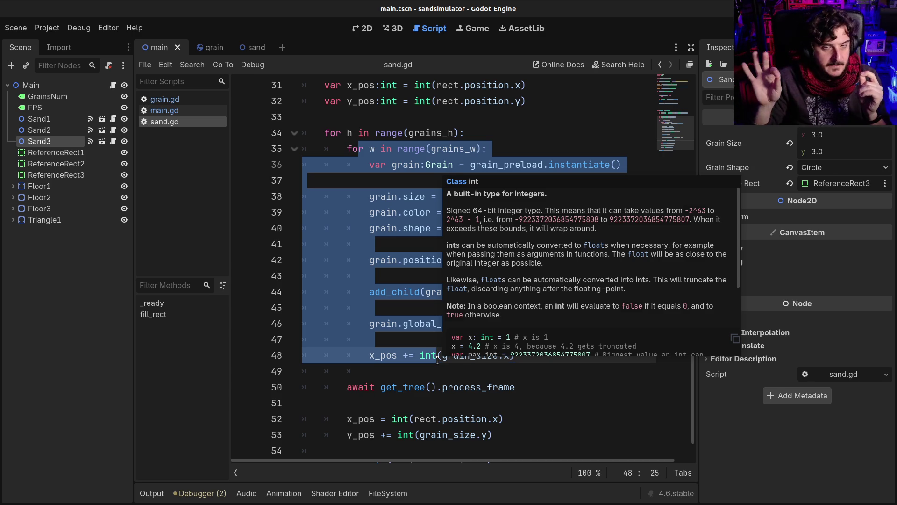
pyautogui.click(386, 367)
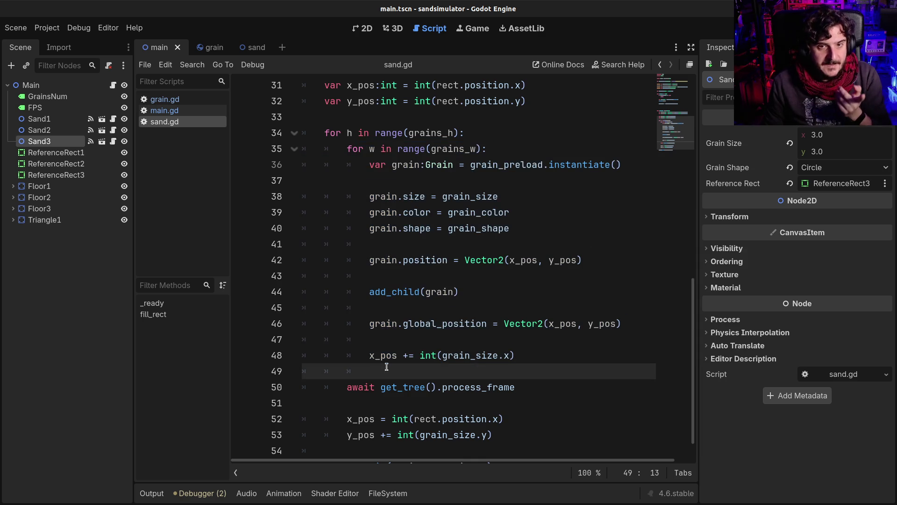
pyautogui.scroll(3, 387, 366)
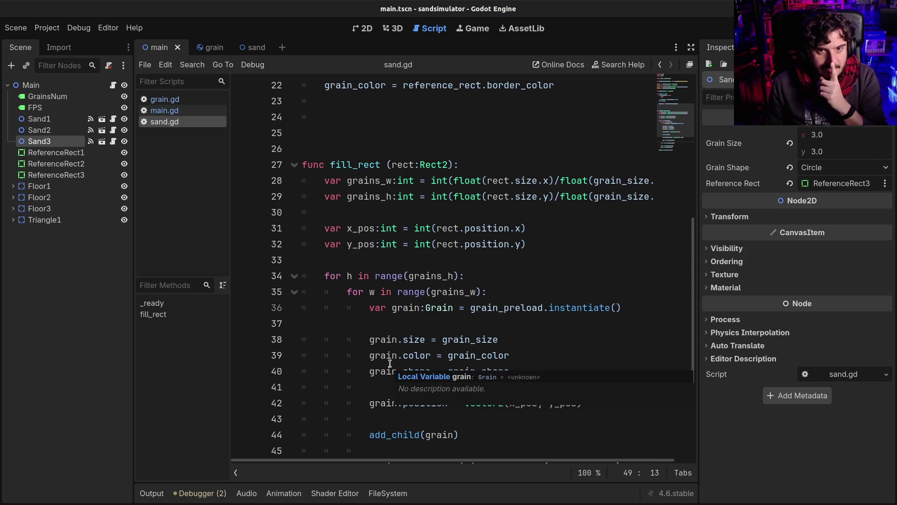
pyautogui.scroll(4, 397, 276)
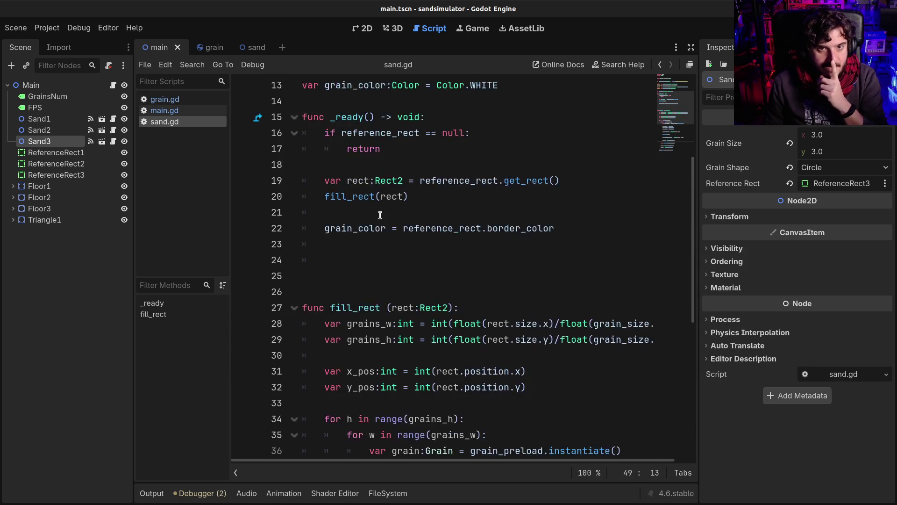
pyautogui.moveTo(556, 279)
pyautogui.mouseDown()
pyautogui.moveTo(364, 252)
pyautogui.moveTo(320, 275)
pyautogui.mouseUp()
# Move grain_color = reference_rect.border_color above fill_rect in _ready and test-run the game
pyautogui.hotkey('ctrl', 'x')
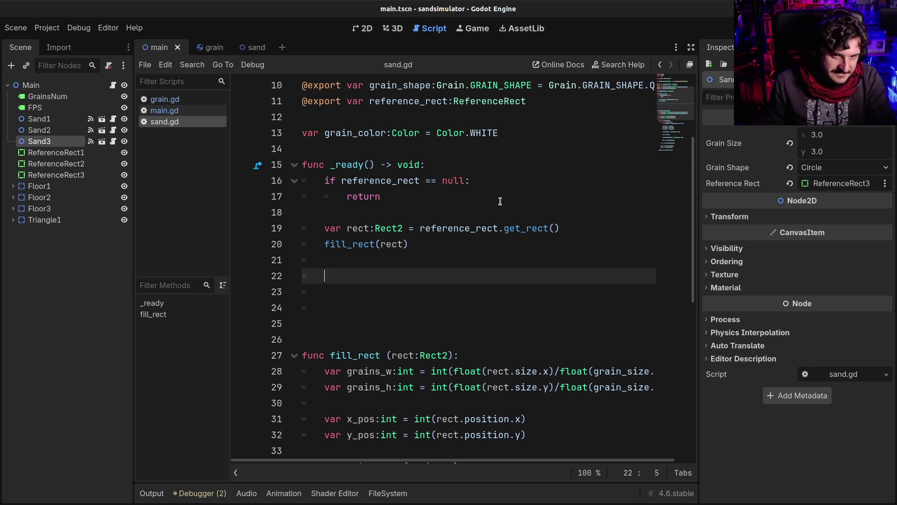
pyautogui.click(500, 201)
pyautogui.press('Return')
pyautogui.press('Return')
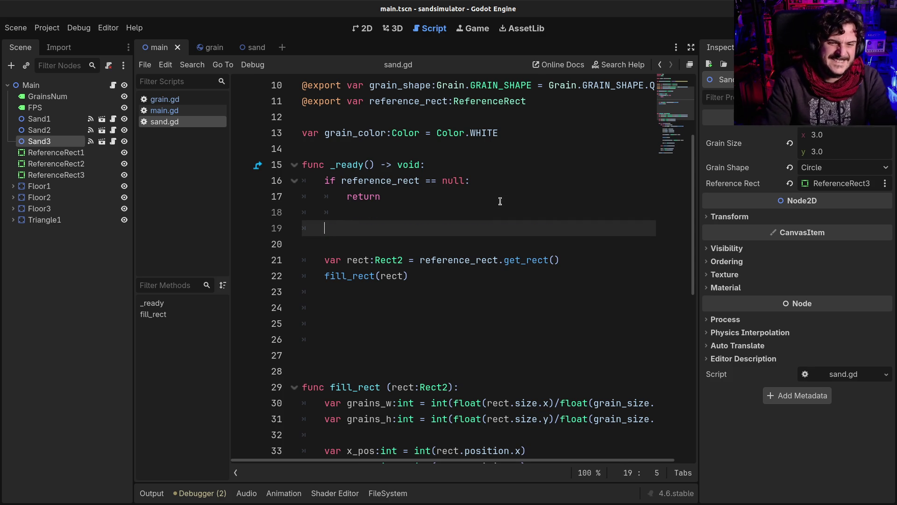
pyautogui.hotkey('ctrl', 'v')
pyautogui.scroll(-2, 487, 323)
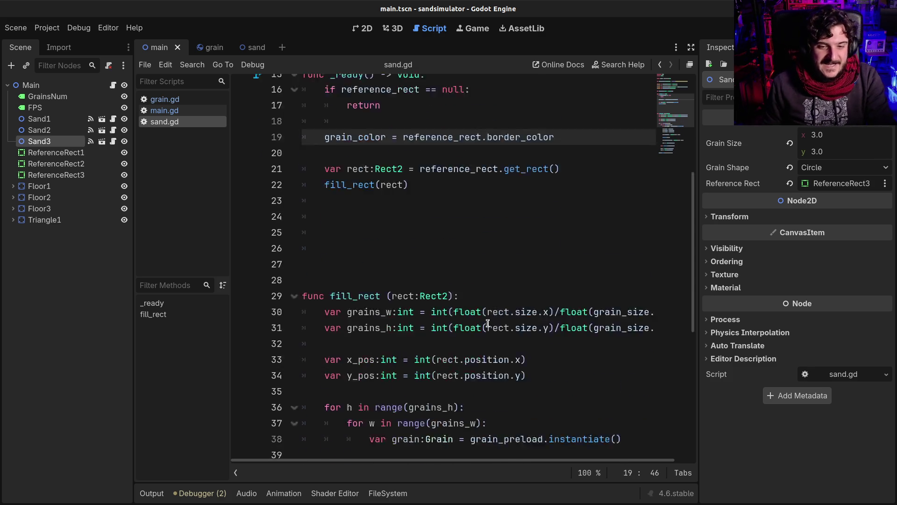
pyautogui.scroll(-6, 487, 323)
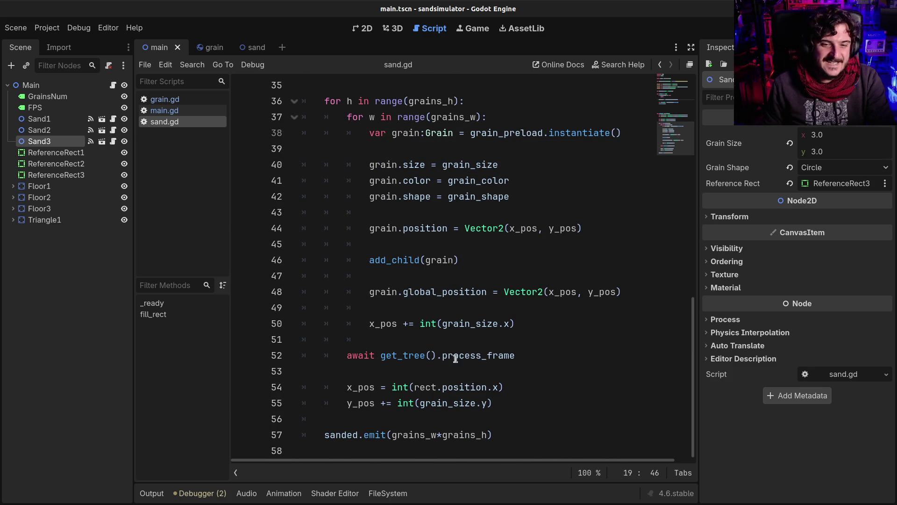
pyautogui.scroll(6, 385, 351)
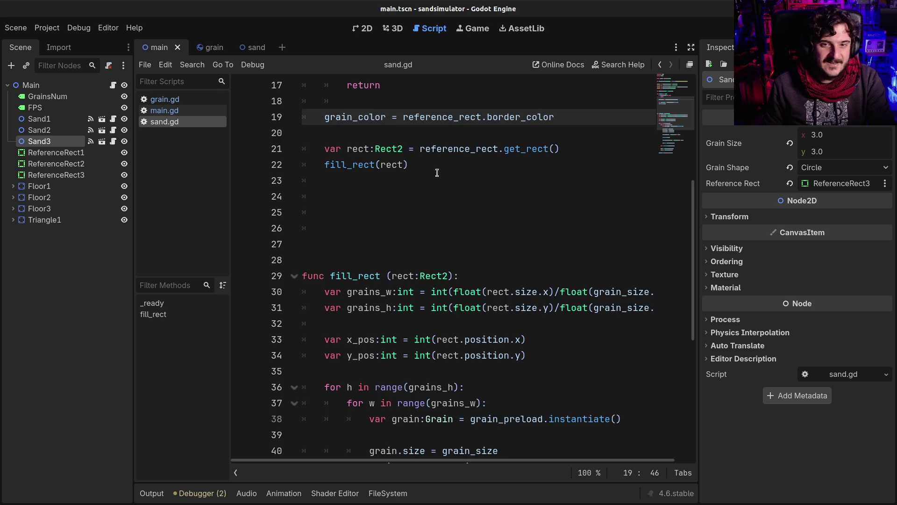
pyautogui.scroll(-5, 437, 172)
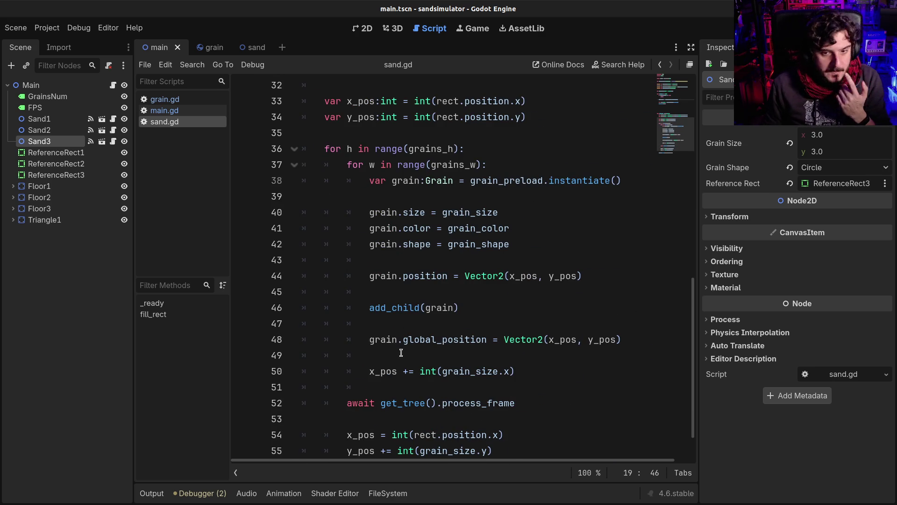
pyautogui.scroll(-1, 400, 353)
pyautogui.press('F5')
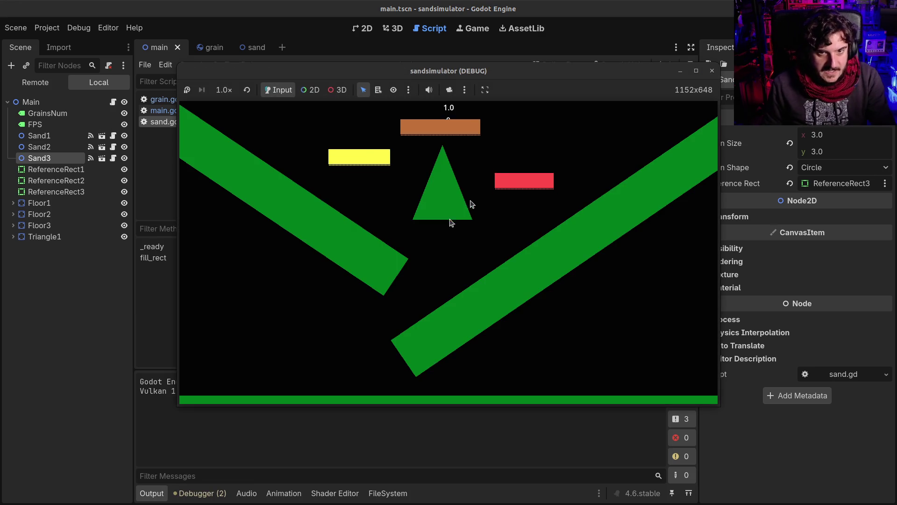
pyautogui.click(712, 70)
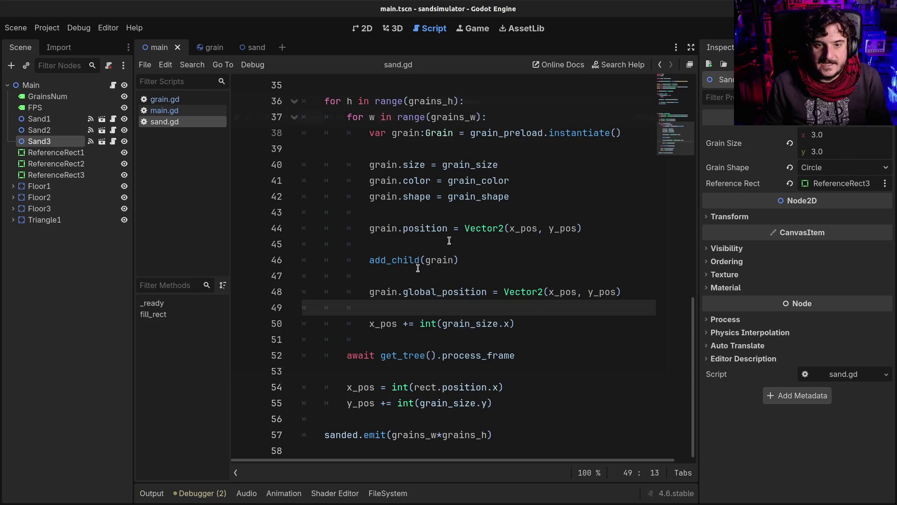
# Comment out await get_tree().process_frame, test-run twice, then check Sand2 in the 2D view
pyautogui.click(342, 358)
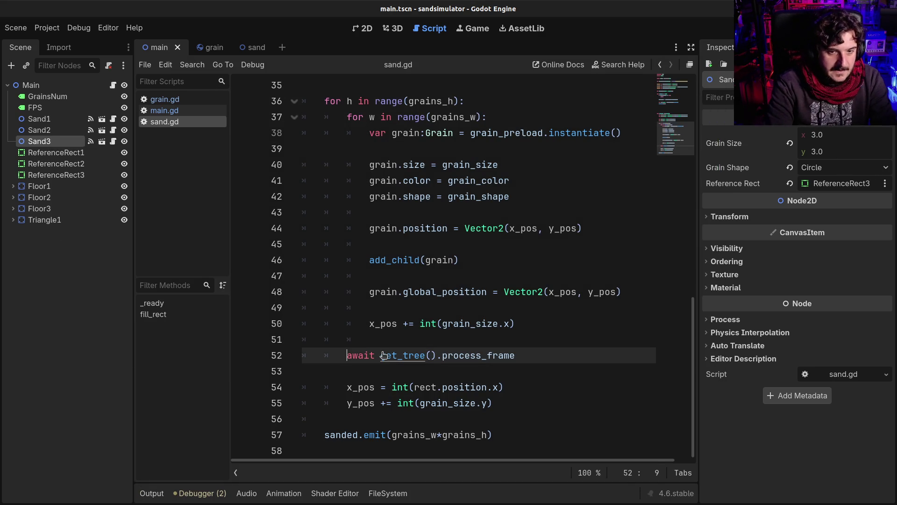
pyautogui.hotkey('ctrl', 'k')
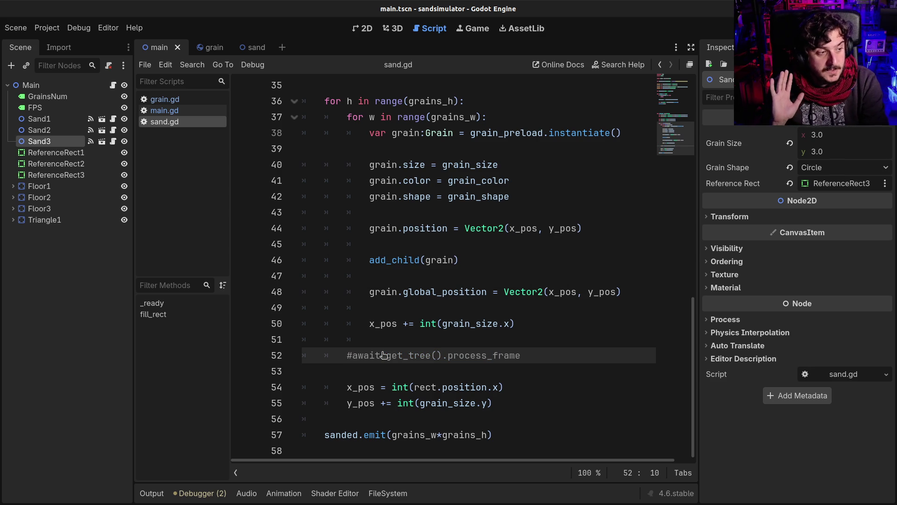
pyautogui.press('F5')
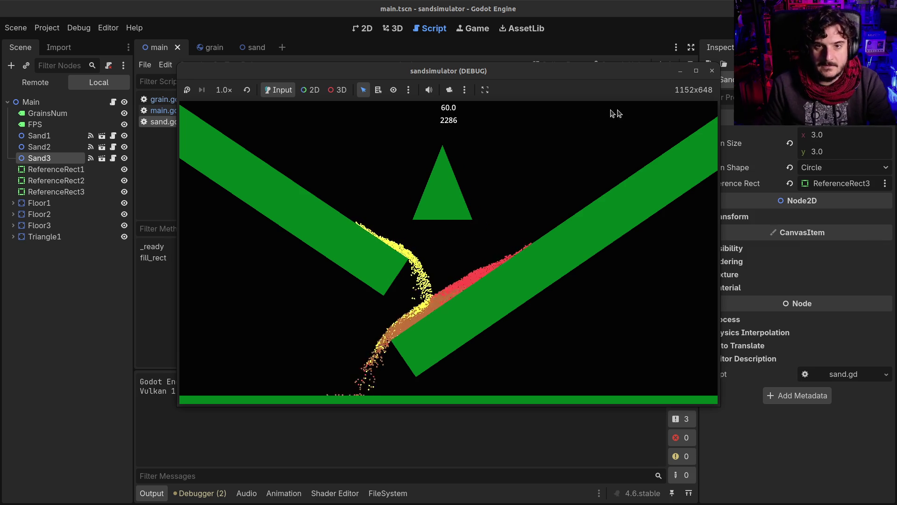
pyautogui.click(710, 72)
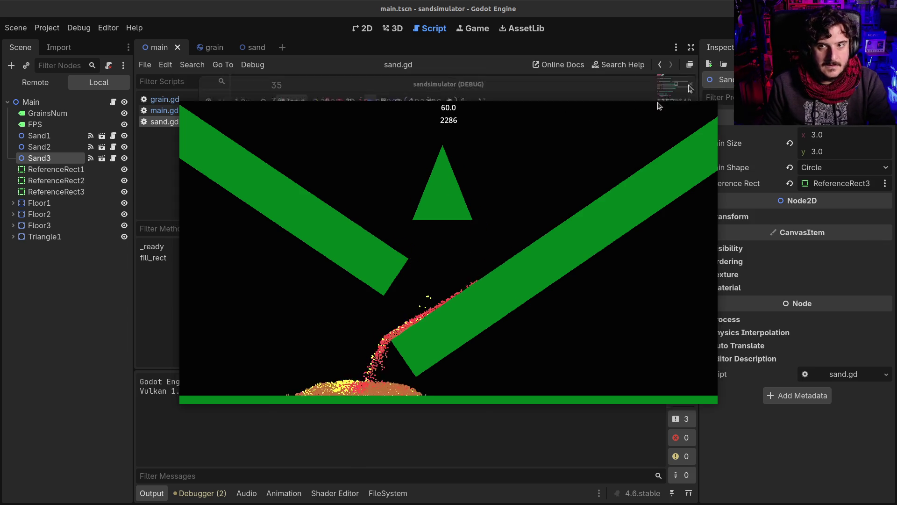
pyautogui.press('F5')
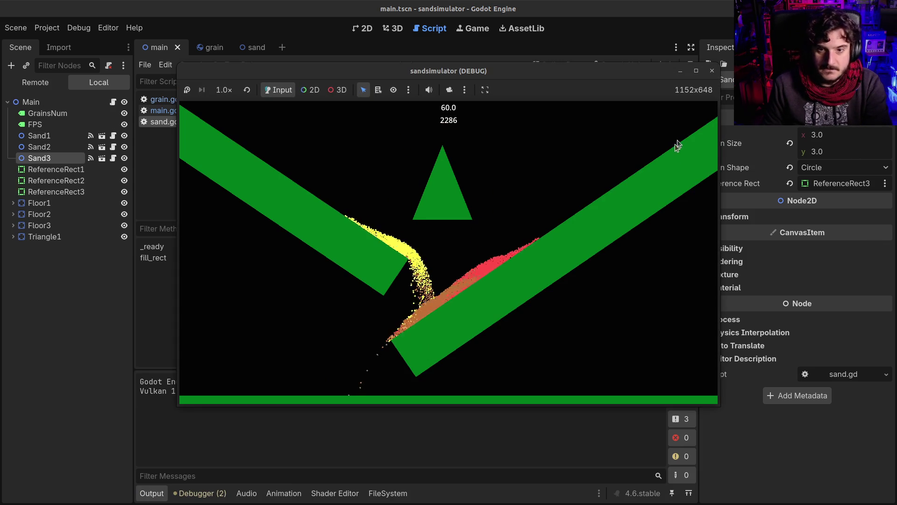
pyautogui.click(711, 72)
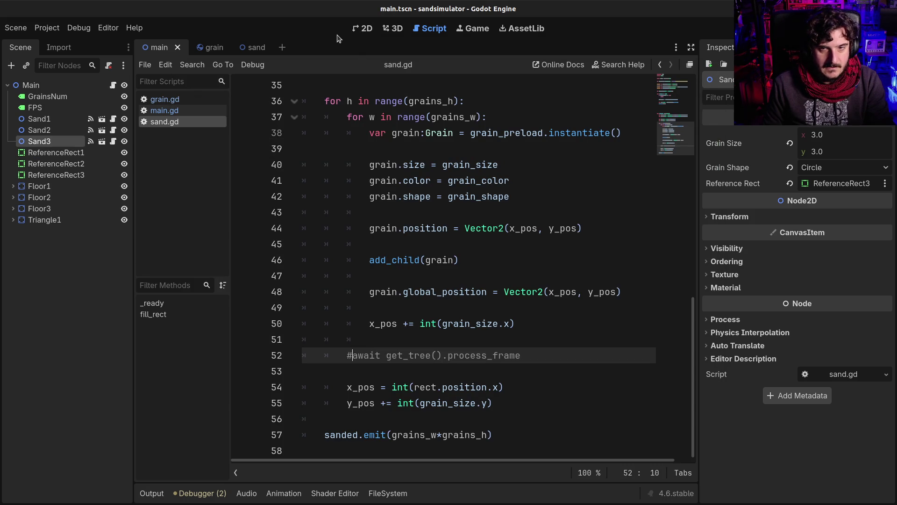
pyautogui.click(43, 127)
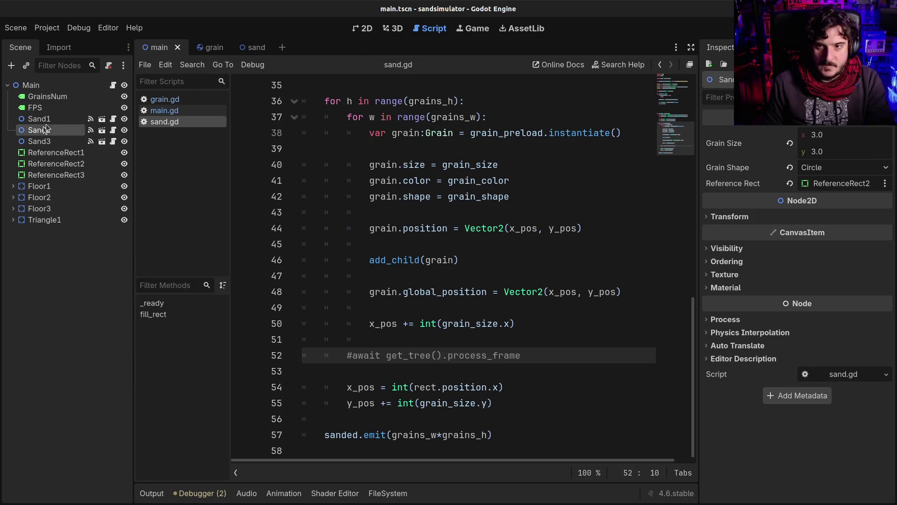
pyautogui.click(367, 29)
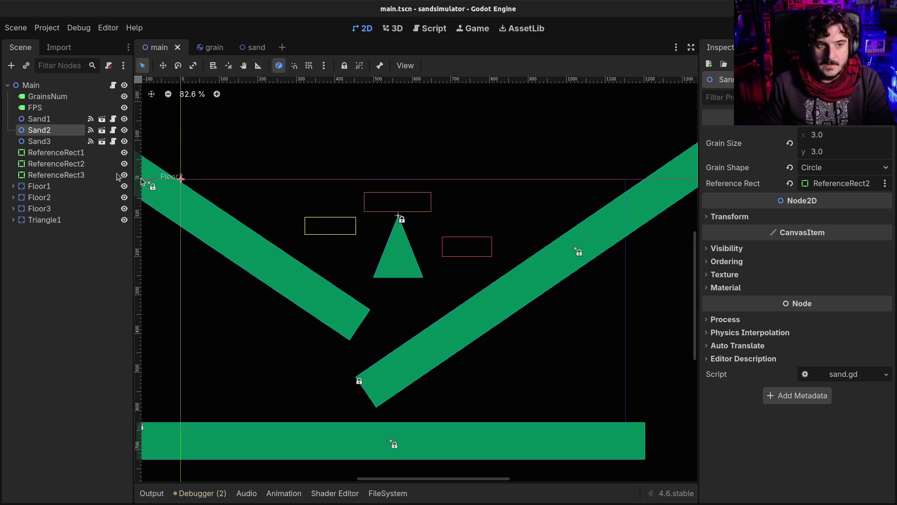
# Set ReferenceRect3's border colour to hex 1386ff and test-run to see blue grains
pyautogui.click(50, 154)
pyautogui.click(51, 164)
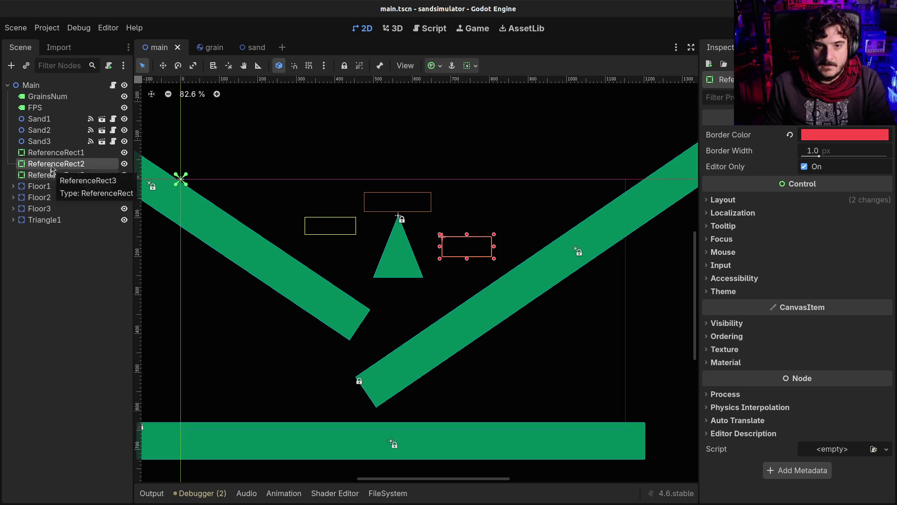
pyautogui.click(56, 175)
pyautogui.click(841, 135)
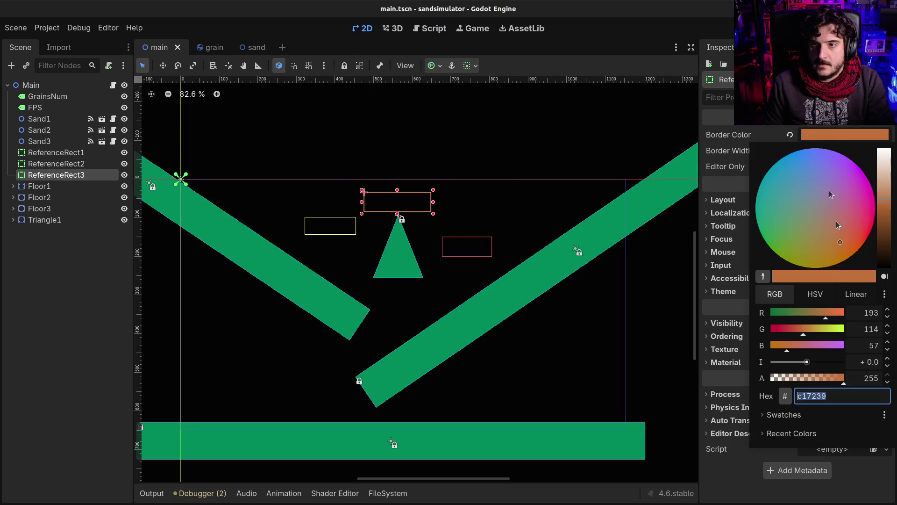
pyautogui.hotkey('ctrl', 'v')
pyautogui.hotkey('ctrl', 'z')
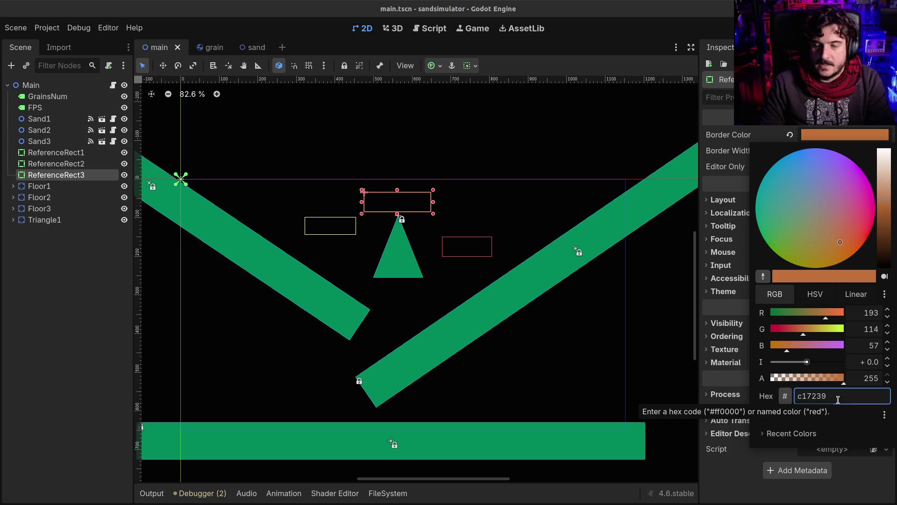
pyautogui.hotkey('ctrl', 'v')
pyautogui.press('Return')
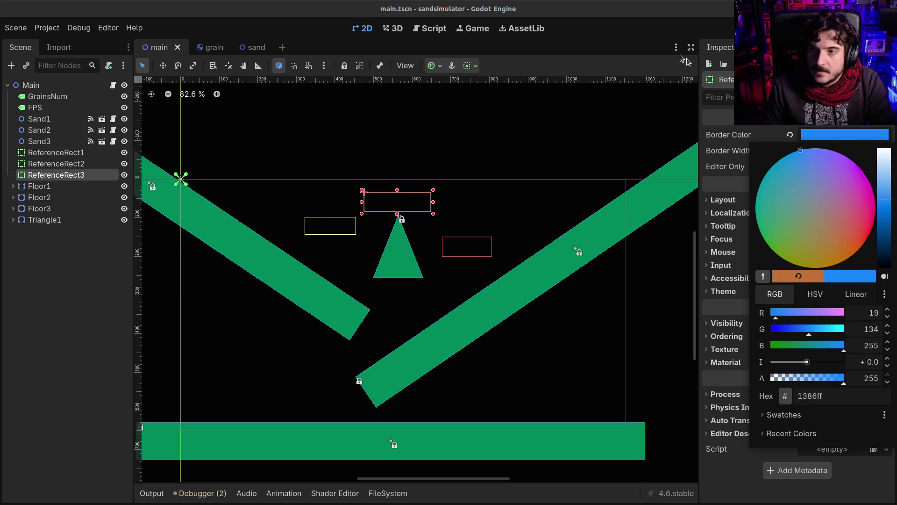
pyautogui.click(597, 77)
pyautogui.press('F5')
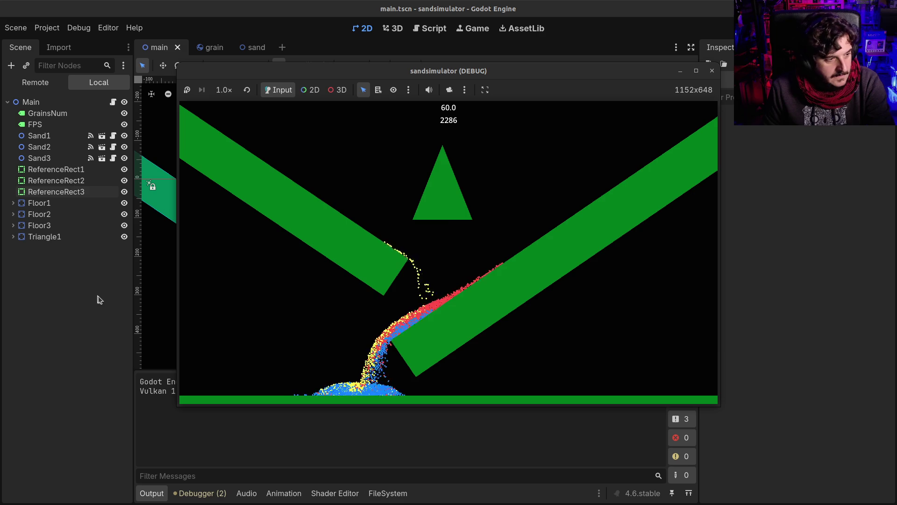
pyautogui.click(711, 71)
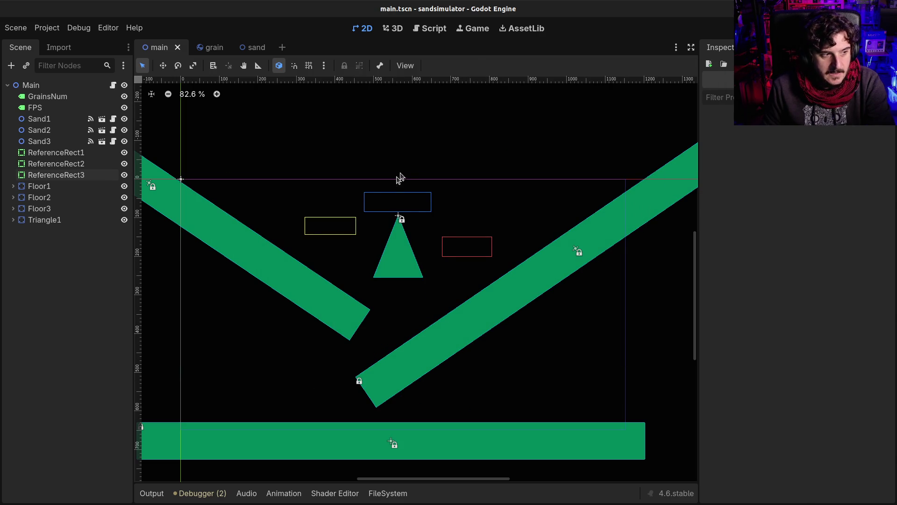
# Make the blue ReferenceRect3 wider and taller on the canvas
pyautogui.click(383, 199)
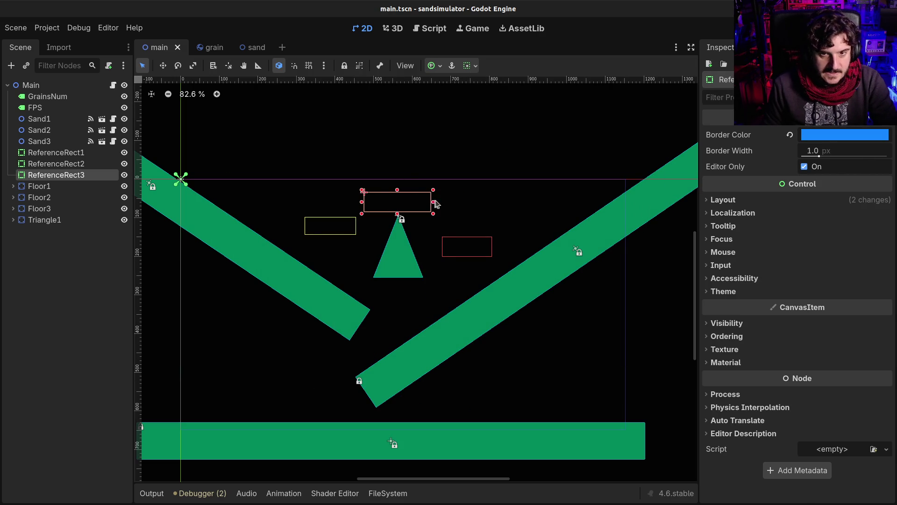
pyautogui.moveTo(433, 205); pyautogui.dragTo(470, 205)
pyautogui.moveTo(399, 190)
pyautogui.mouseDown()
pyautogui.moveTo(402, 176)
pyautogui.moveTo(402, 195)
pyautogui.mouseUp()
# Enlarge the yellow rect shifted down-left and the red rect up-right, then save and test-run
pyautogui.click(348, 233)
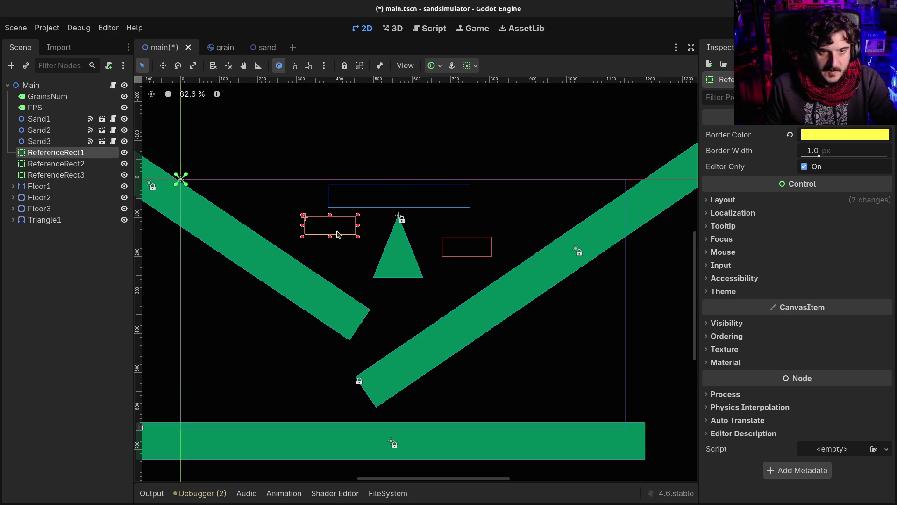
pyautogui.moveTo(359, 228)
pyautogui.mouseDown()
pyautogui.moveTo(367, 228)
pyautogui.moveTo(326, 255)
pyautogui.moveTo(326, 245)
pyautogui.mouseUp()
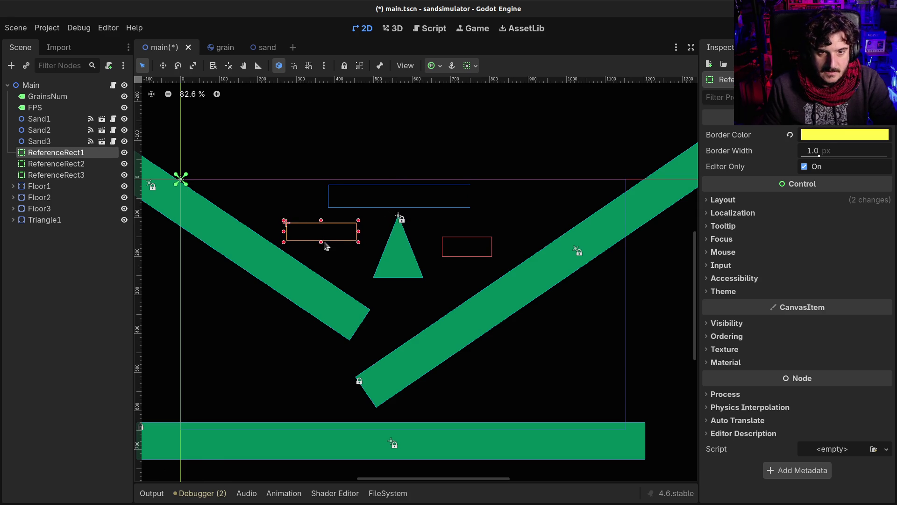
pyautogui.click(473, 250)
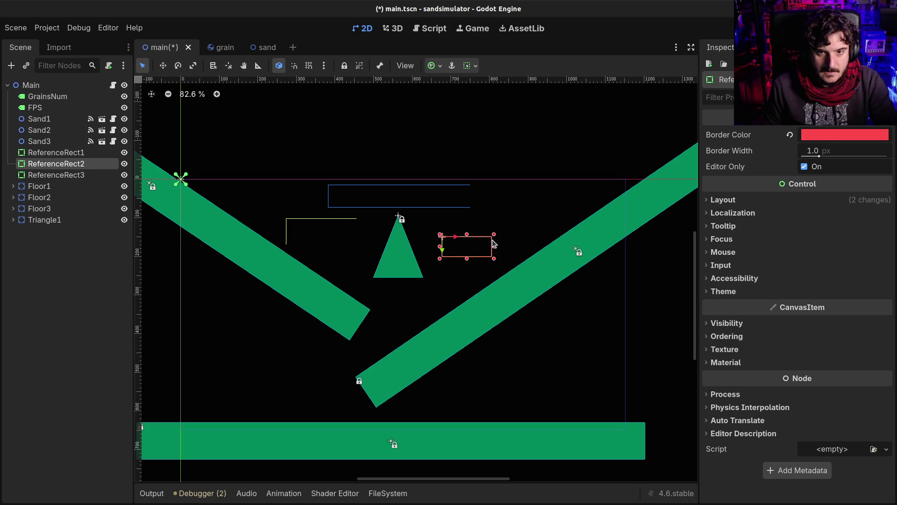
pyautogui.moveTo(496, 232); pyautogui.dragTo(500, 231)
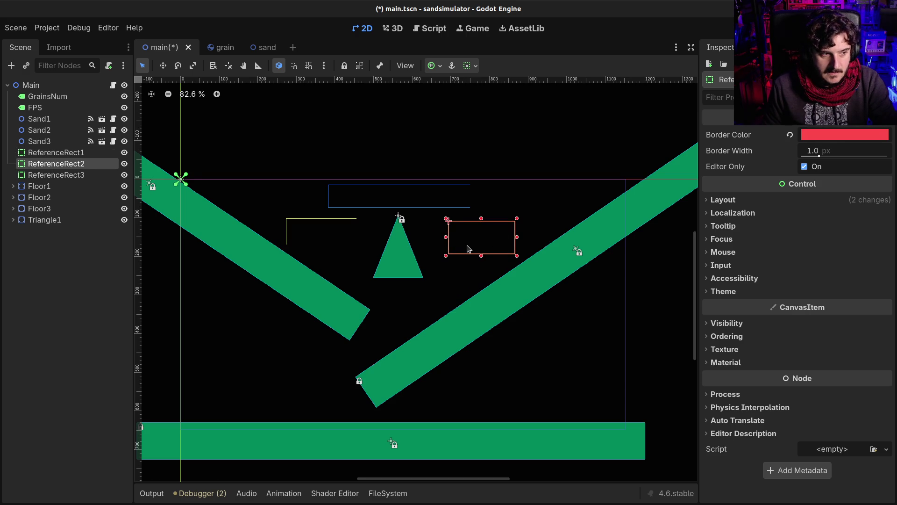
pyautogui.hotkey('ctrl', 's')
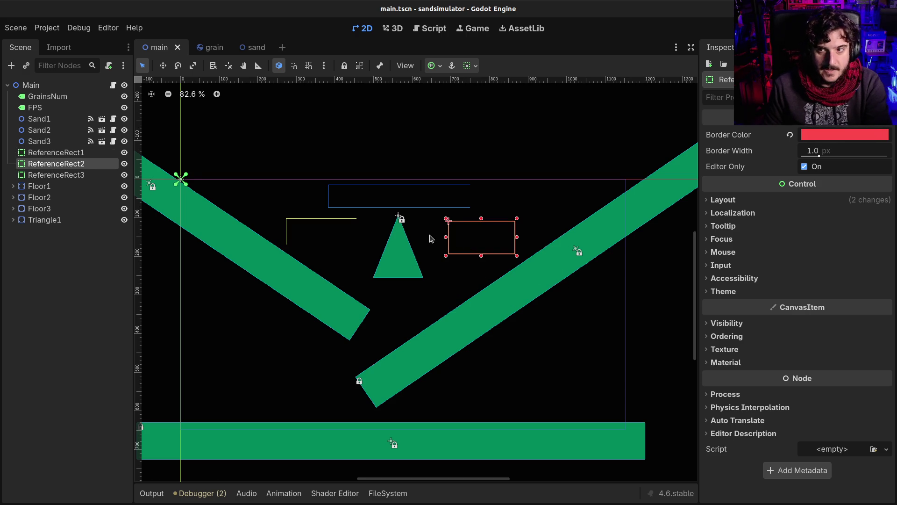
pyautogui.press('F5')
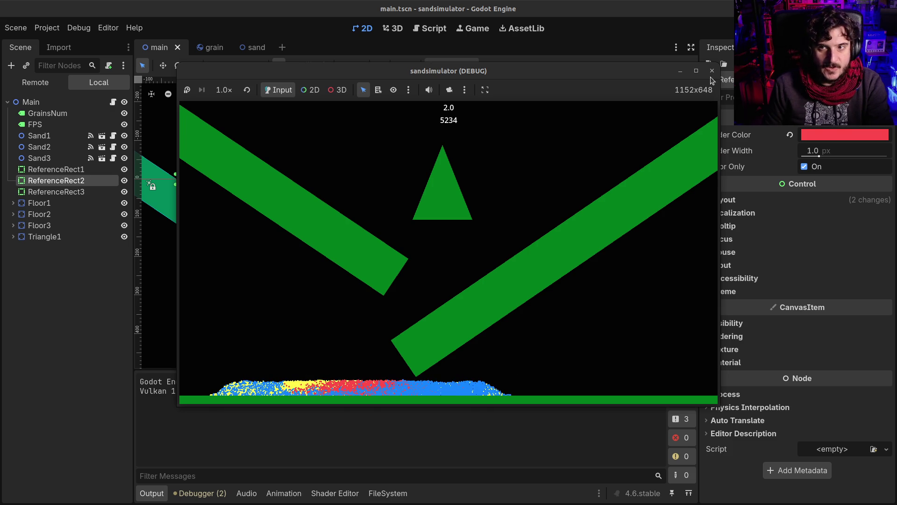
pyautogui.press('F8')
pyautogui.press('F5')
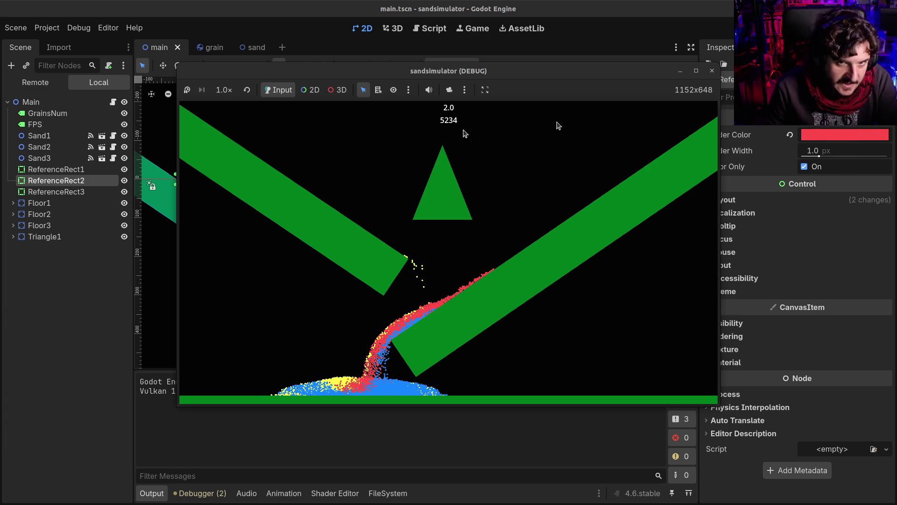
pyautogui.click(711, 73)
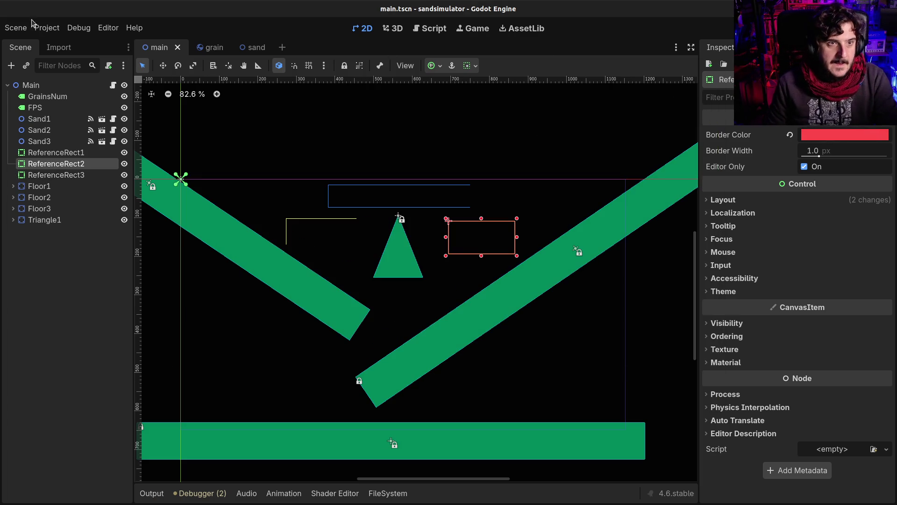
pyautogui.click(46, 27)
pyautogui.click(60, 47)
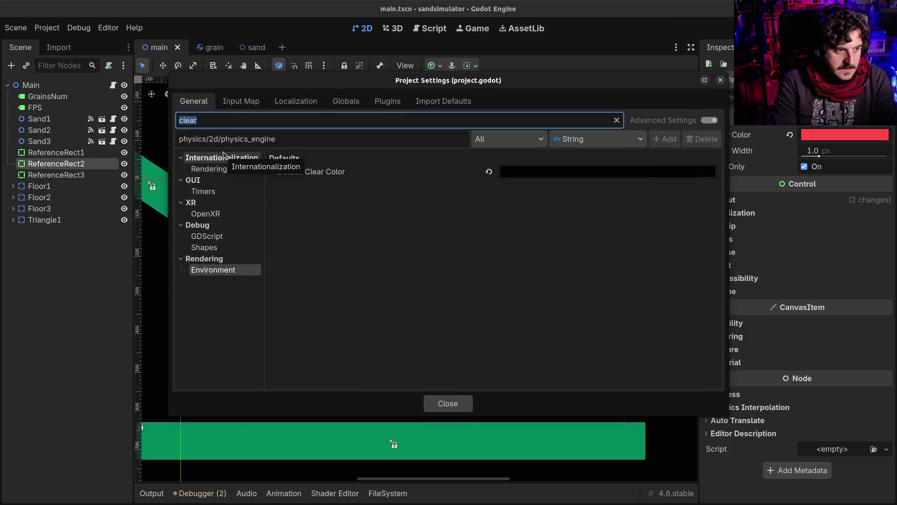
pyautogui.write('thread')
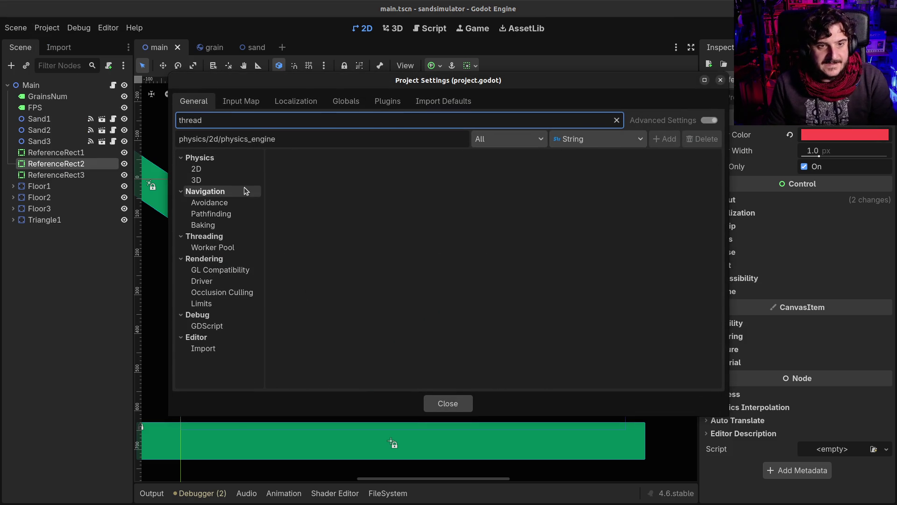
pyautogui.click(236, 172)
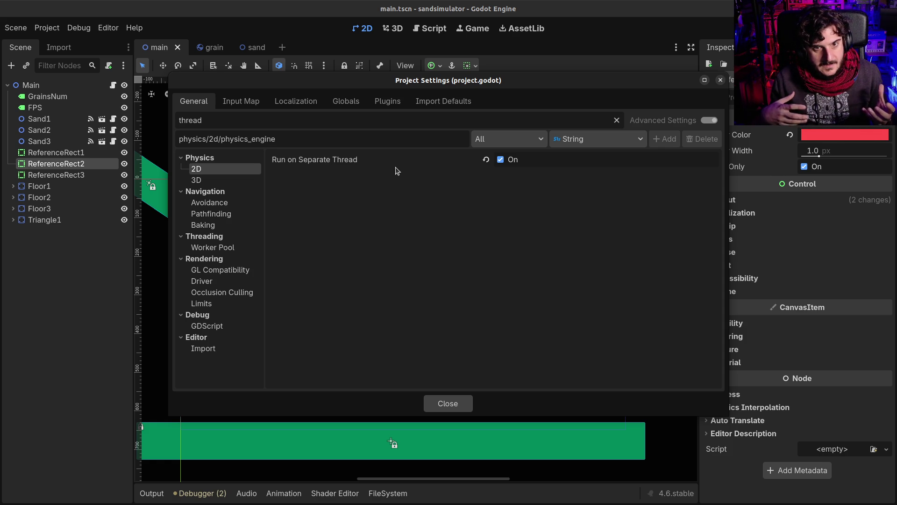
pyautogui.click(448, 404)
pyautogui.click(360, 202)
# Raise ReferenceRect3's top edge well above the ramps, then test-run the game
pyautogui.moveTo(399, 185); pyautogui.dragTo(399, 147)
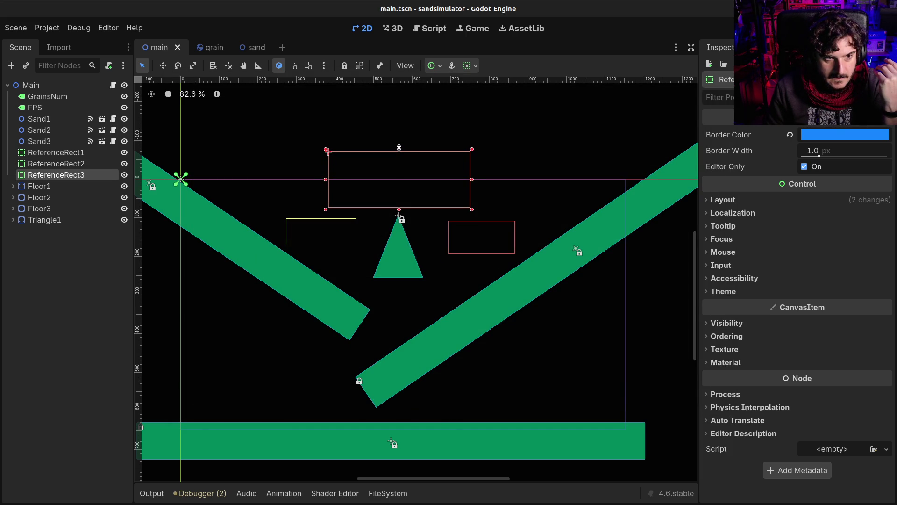
pyautogui.moveTo(399, 148); pyautogui.dragTo(399, 147)
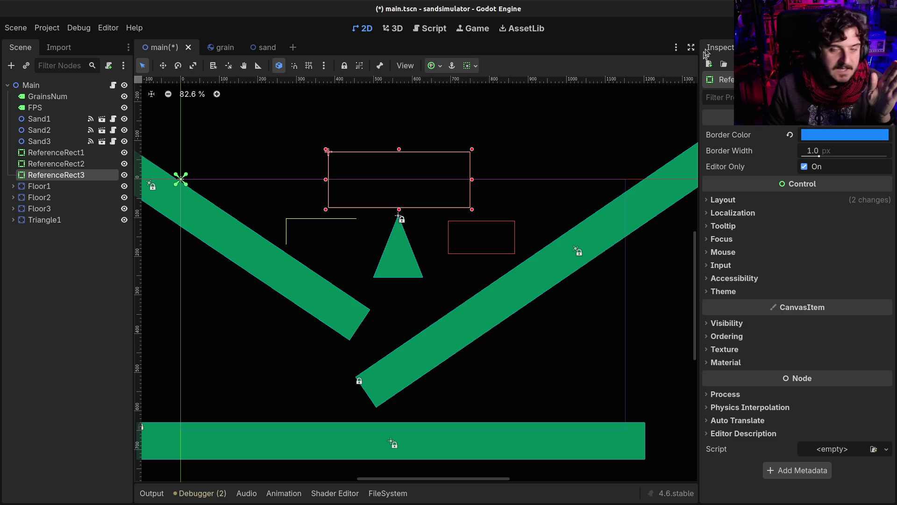
pyautogui.press('F5')
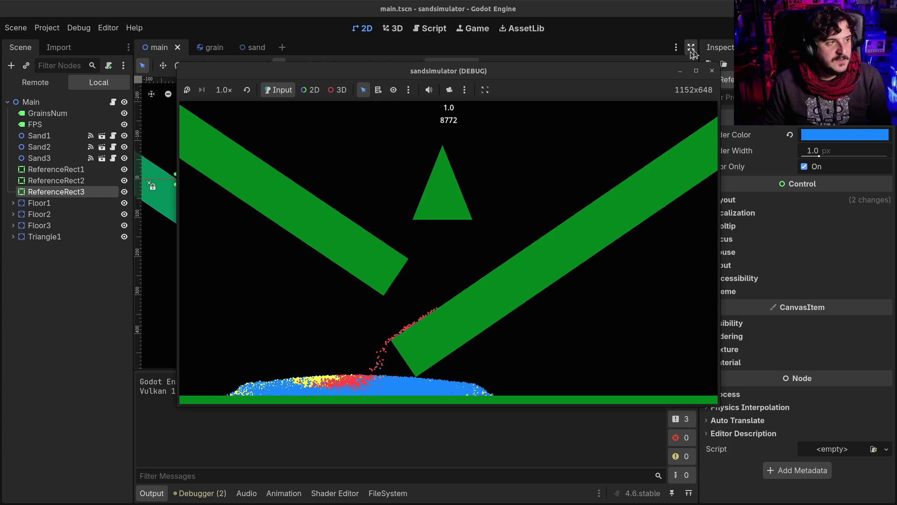
pyautogui.press('F8')
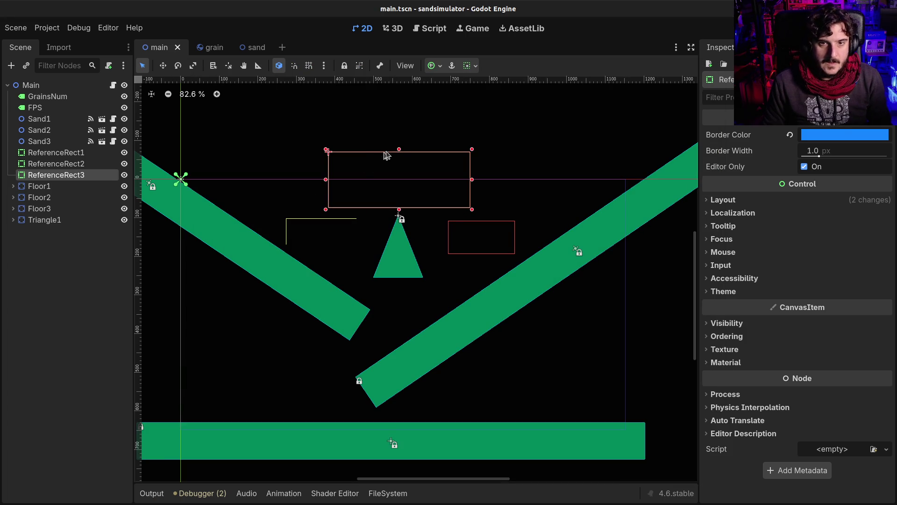
# Compare the settings of Sand1, Sand2 and ReferenceRect1 in the Inspector
pyautogui.click(61, 118)
pyautogui.click(47, 131)
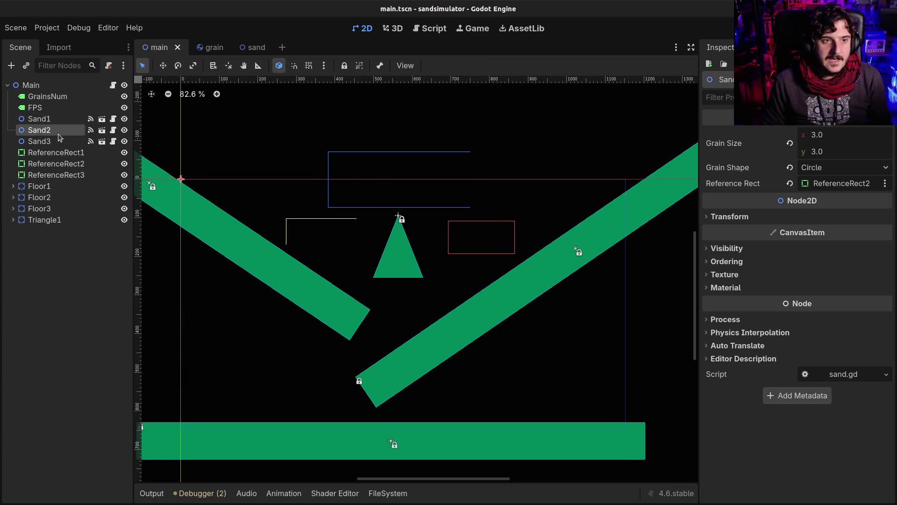
pyautogui.click(52, 153)
pyautogui.click(54, 134)
pyautogui.press('Up')
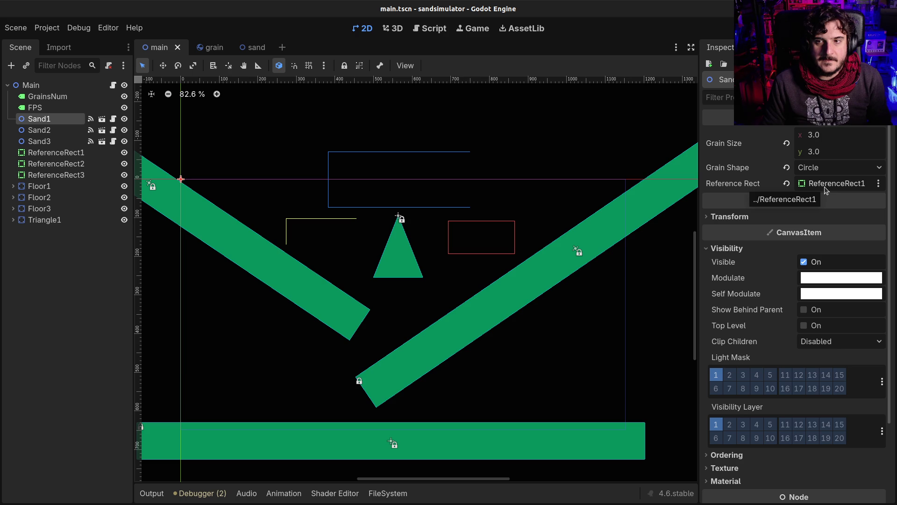
pyautogui.click(94, 154)
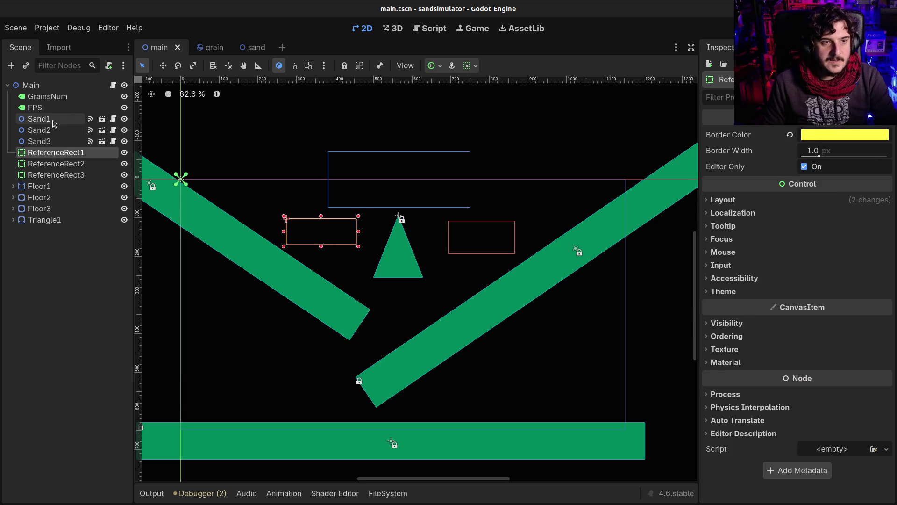
pyautogui.click(38, 119)
# Set Sand1's Grain Size to 1.0 × 1.0 and save main.tscn
pyautogui.click(829, 140)
pyautogui.write('1')
pyautogui.press('Tab')
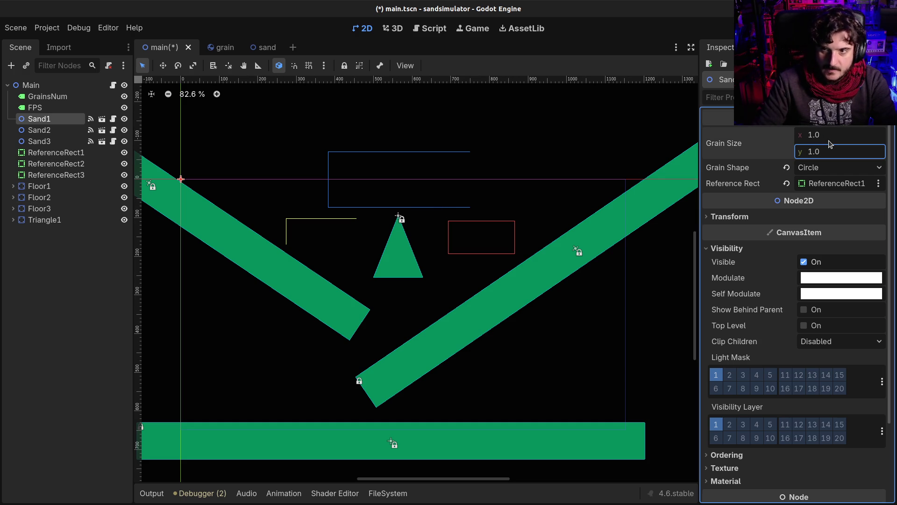
pyautogui.hotkey('ctrl', 's')
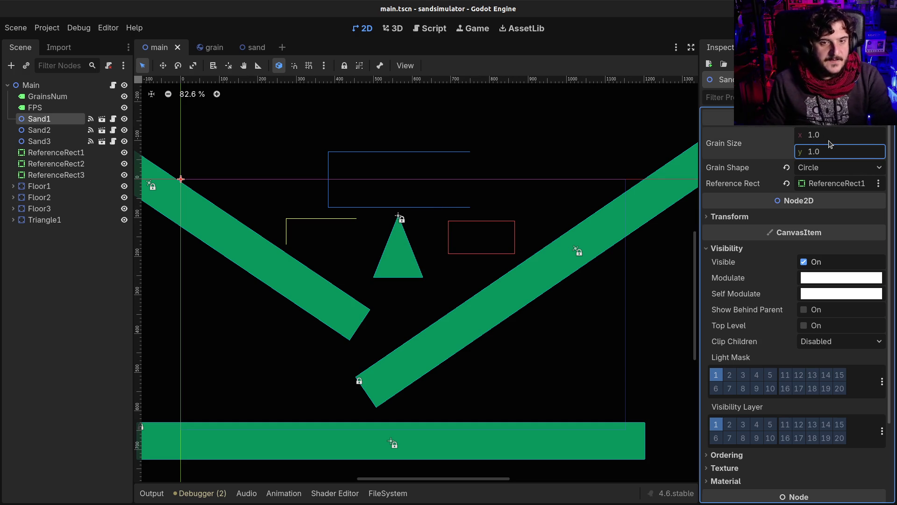
pyautogui.scroll(2, 334, 214)
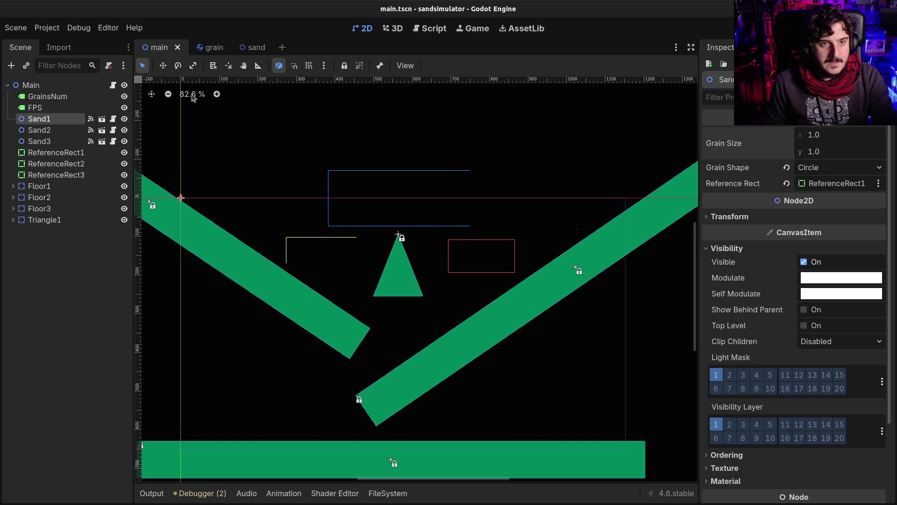
# Reset the view to 100% and show ReferenceRect1's layout size and position values
pyautogui.click(192, 95)
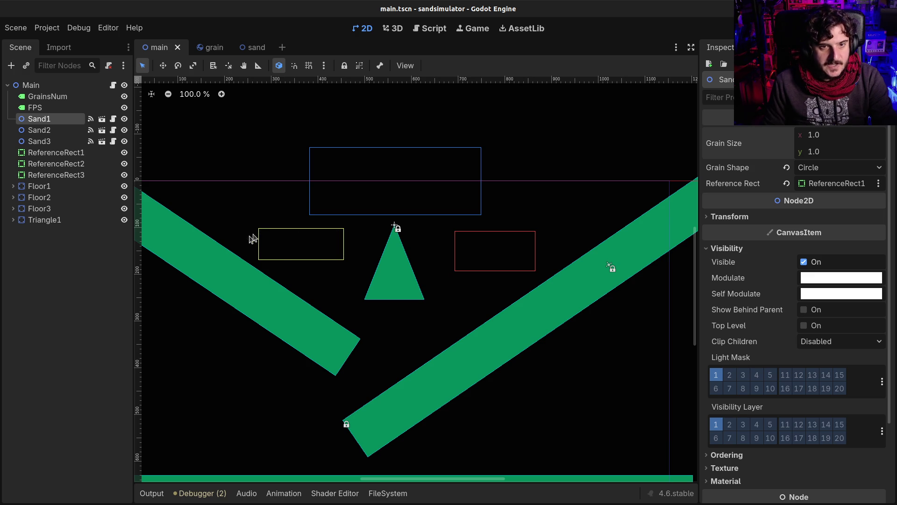
pyautogui.click(331, 234)
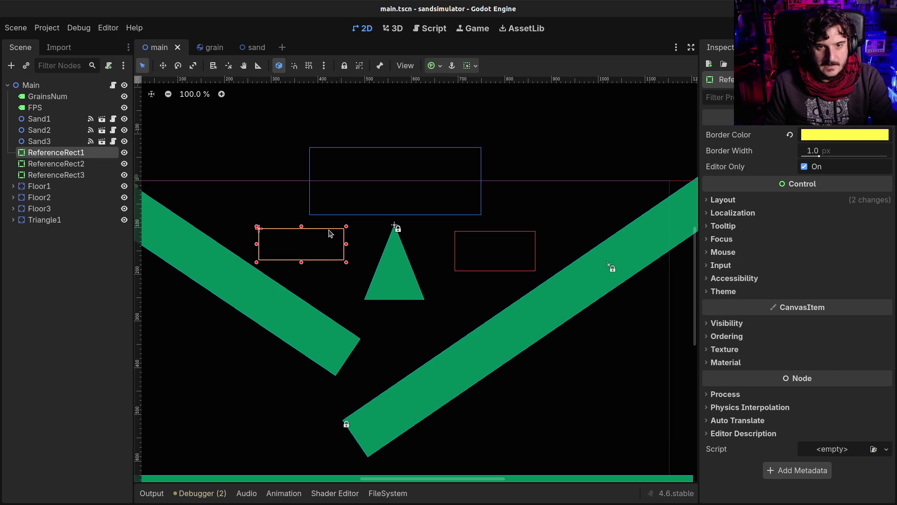
pyautogui.click(729, 200)
pyautogui.click(760, 331)
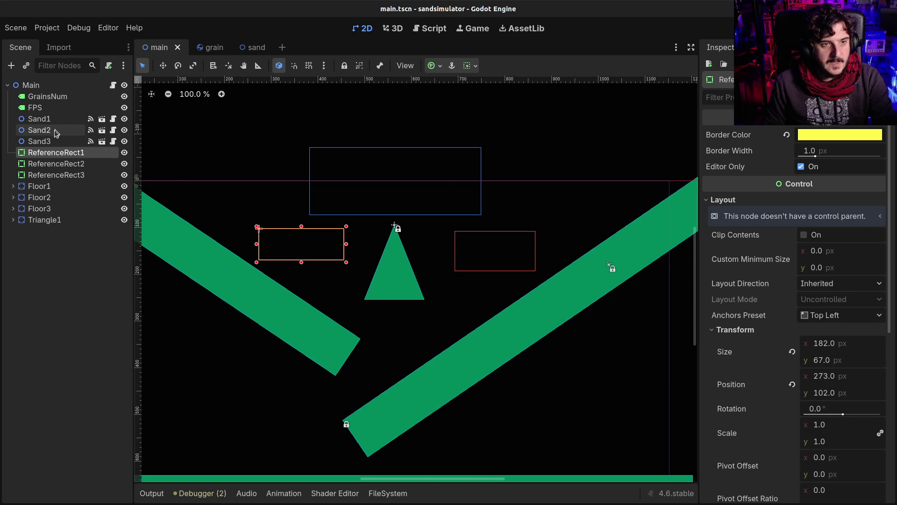
# Shorten and narrow the blue rect into a strip, shrink the red rect, then save and run
pyautogui.click(409, 150)
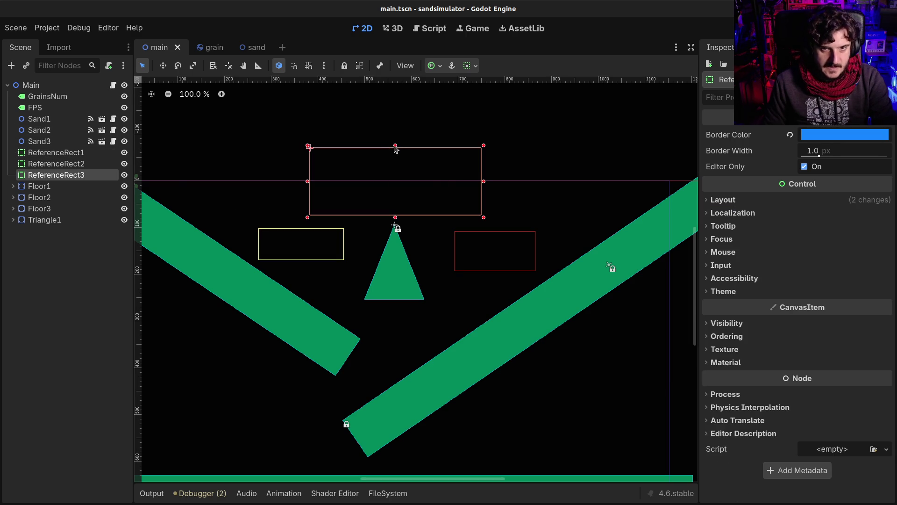
pyautogui.moveTo(395, 145); pyautogui.dragTo(394, 195)
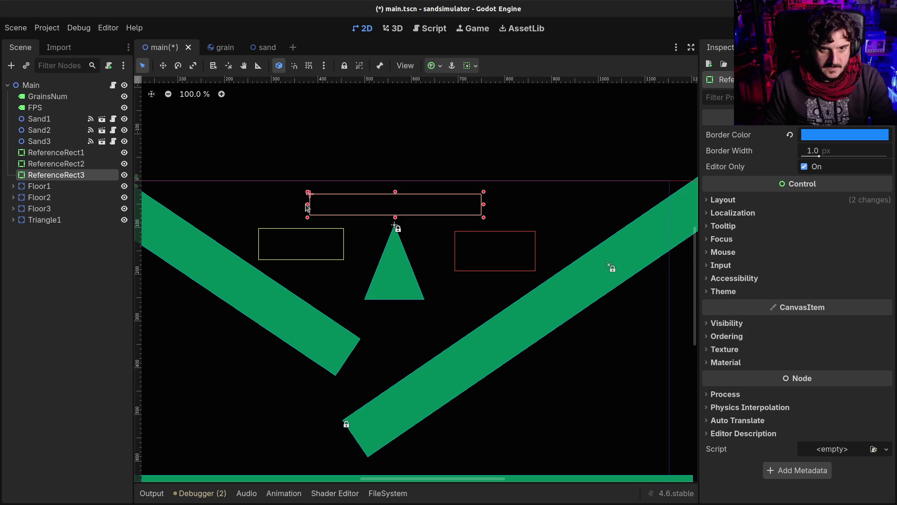
pyautogui.moveTo(307, 206); pyautogui.dragTo(349, 206)
pyautogui.click(512, 251)
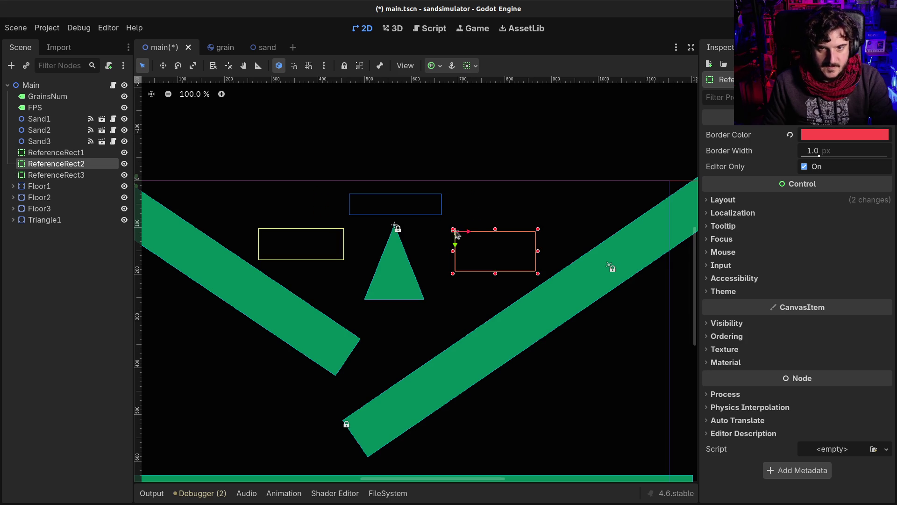
pyautogui.moveTo(453, 229)
pyautogui.mouseDown()
pyautogui.moveTo(472, 242)
pyautogui.moveTo(468, 235)
pyautogui.mouseUp()
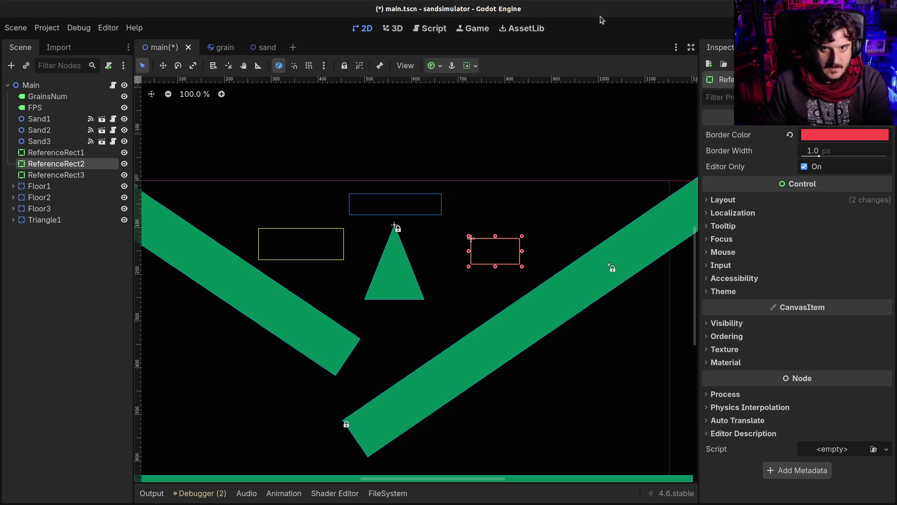
pyautogui.hotkey('ctrl', 's')
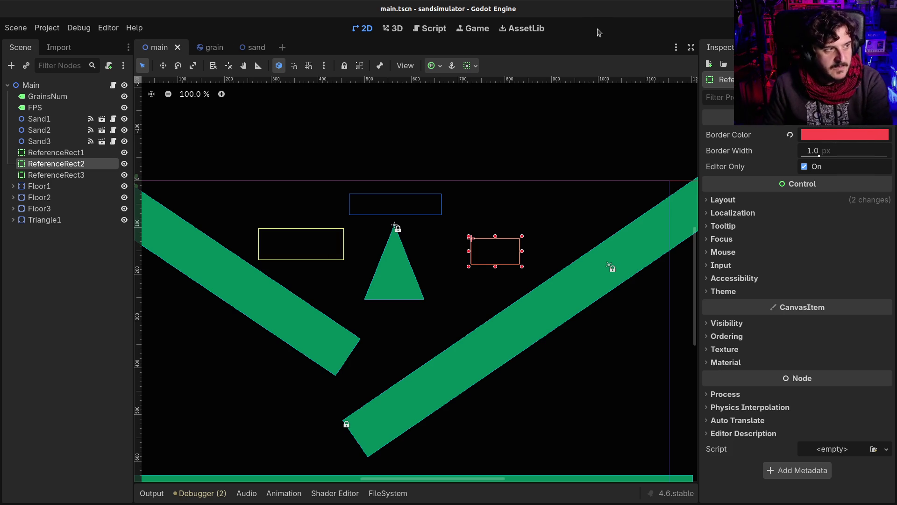
pyautogui.press('F5')
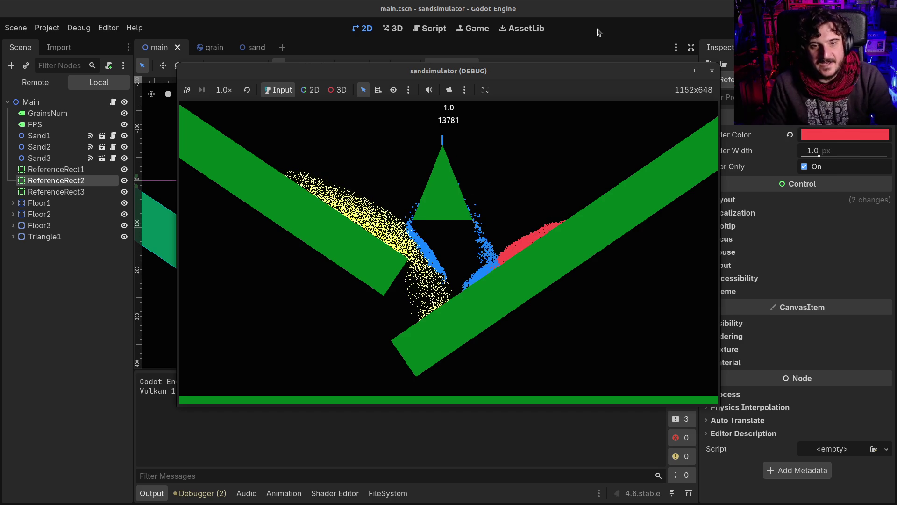
# Close the sandsimulator debug window and select the yellow reference rect
pyautogui.click(712, 71)
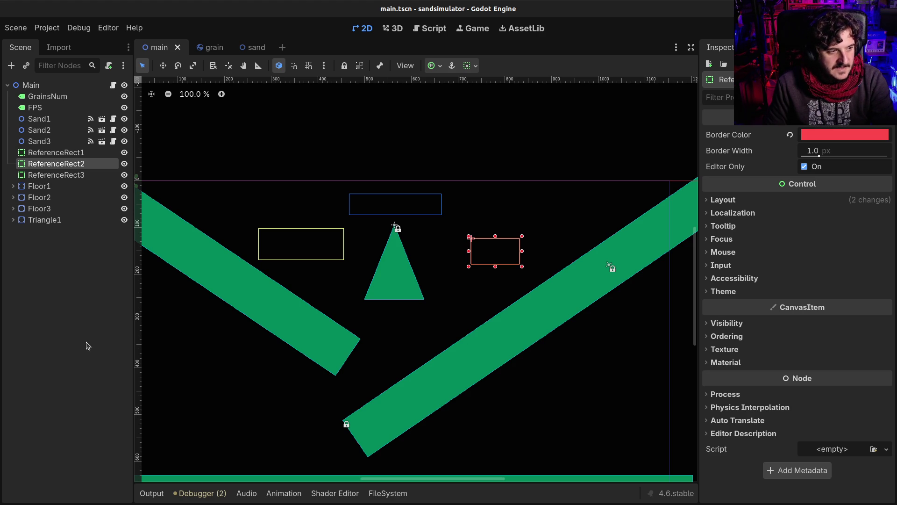
pyautogui.click(316, 234)
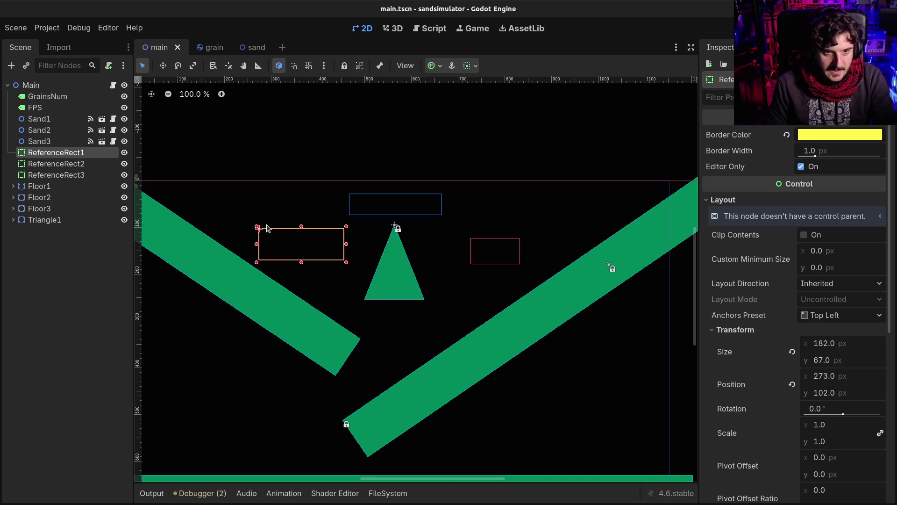
# Shrink ReferenceRect1 to an 82×23 strip at 323, 124 and test-run the simulation
pyautogui.moveTo(257, 227); pyautogui.dragTo(281, 238)
pyautogui.press('F5')
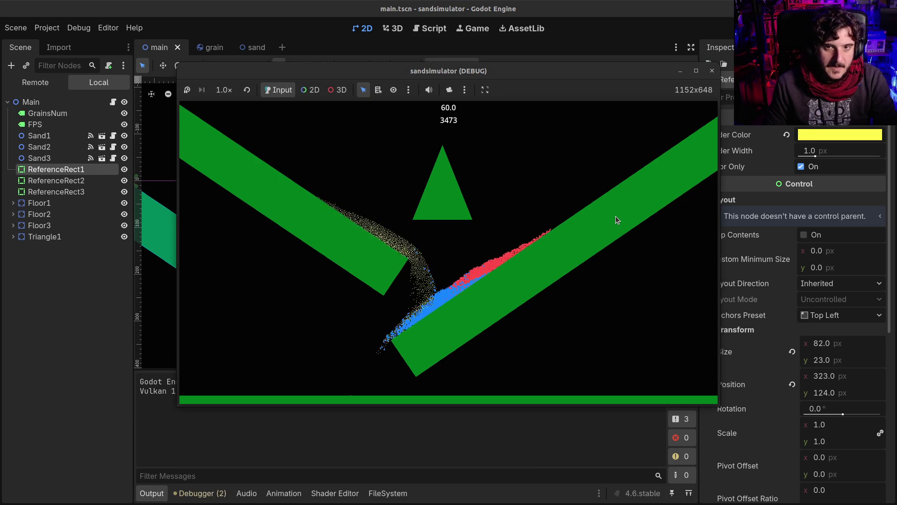
pyautogui.click(712, 72)
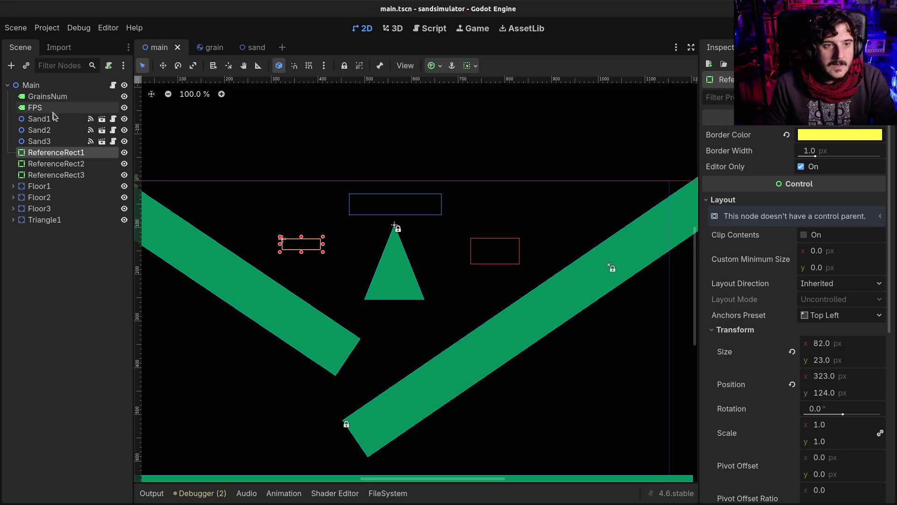
pyautogui.click(113, 119)
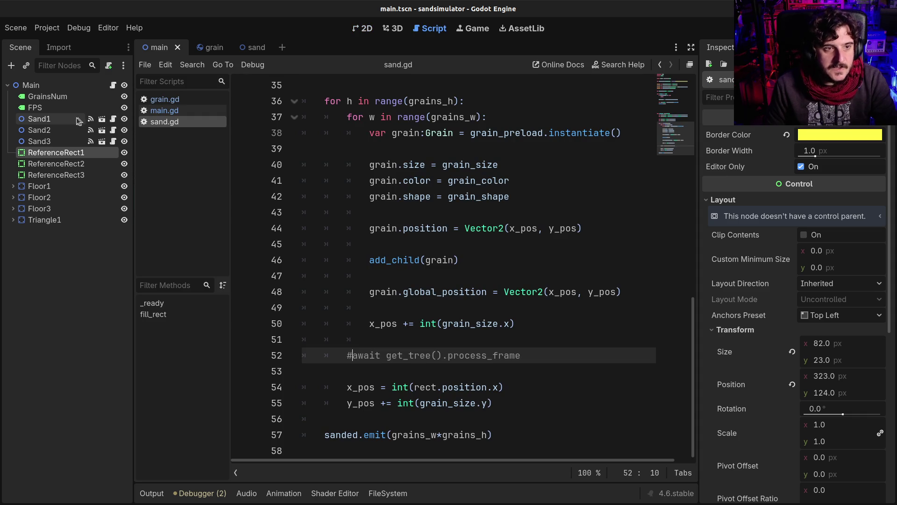
# Review the grain property assignments in sand.gd, then bring up grain.gd
pyautogui.click(471, 219)
pyautogui.scroll(1, 472, 219)
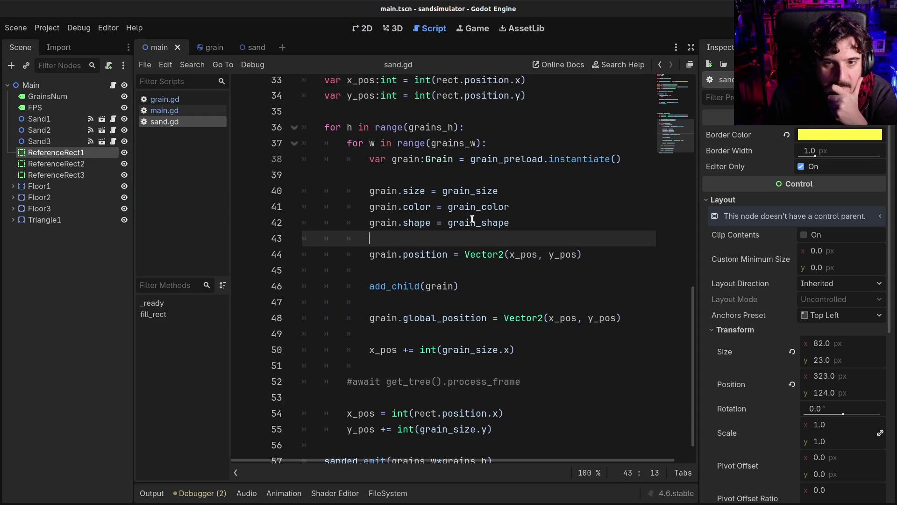
pyautogui.moveTo(392, 213); pyautogui.dragTo(447, 213)
pyautogui.click(161, 99)
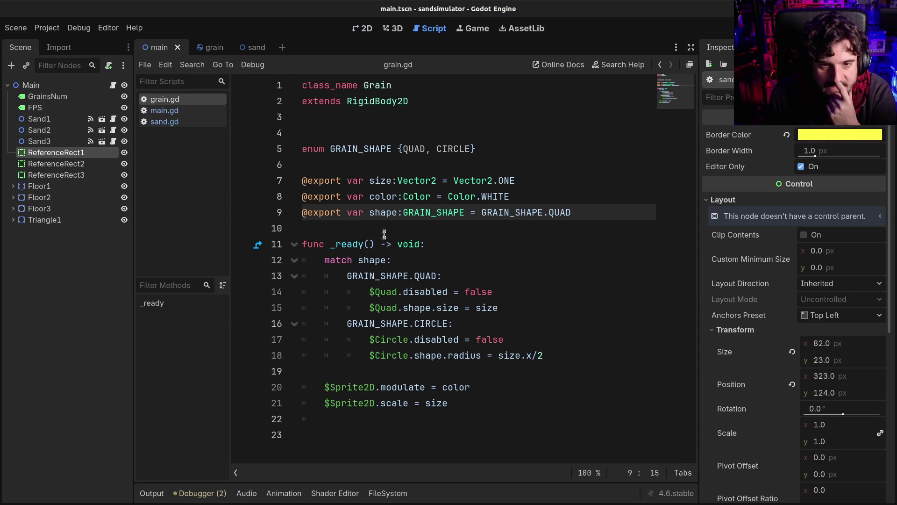
# Insert an extra blank line after line 10, above grain.gd's _ready function
pyautogui.click(402, 291)
pyautogui.click(411, 323)
pyautogui.click(396, 356)
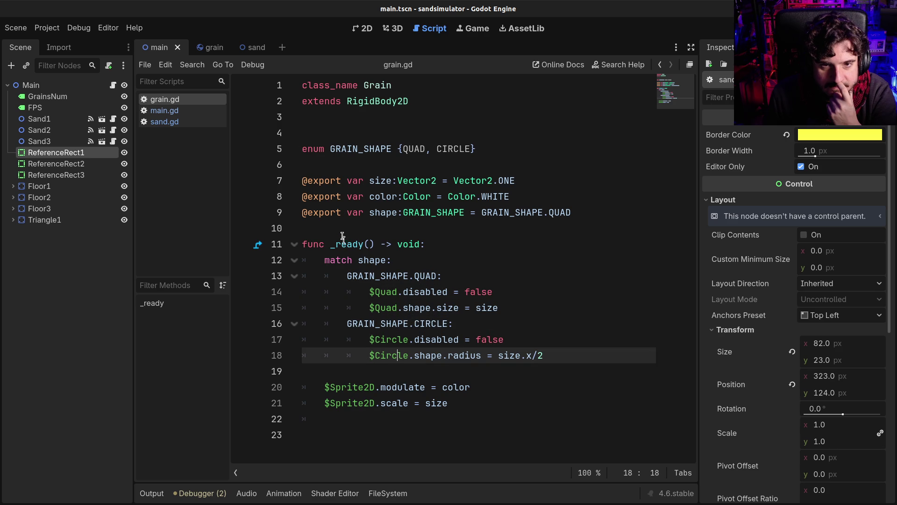
pyautogui.click(338, 229)
pyautogui.press('Return')
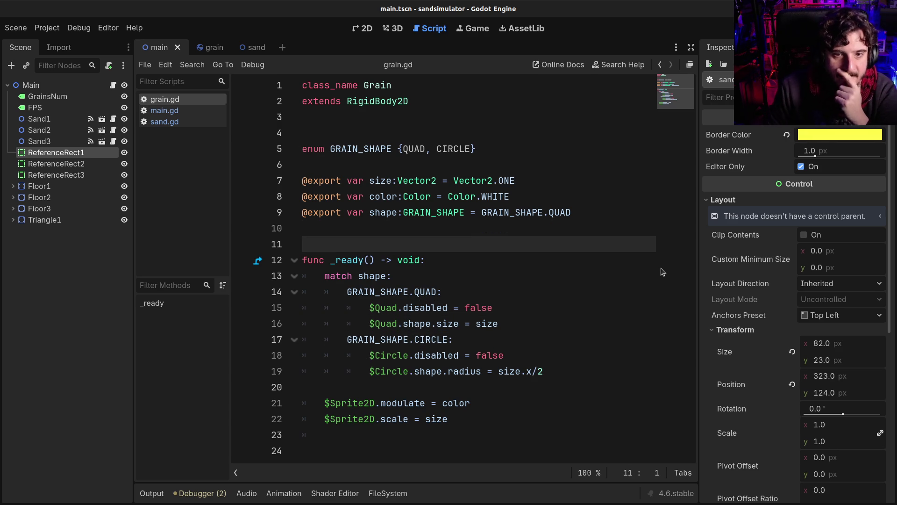
# Inspect the scale line and select the circle radius statement on line 19
pyautogui.click(391, 356)
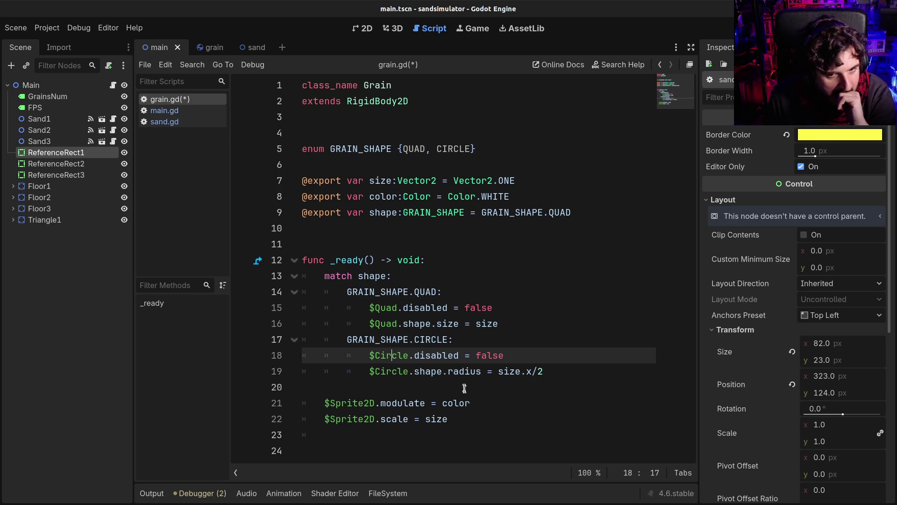
pyautogui.click(406, 419)
pyautogui.click(429, 418)
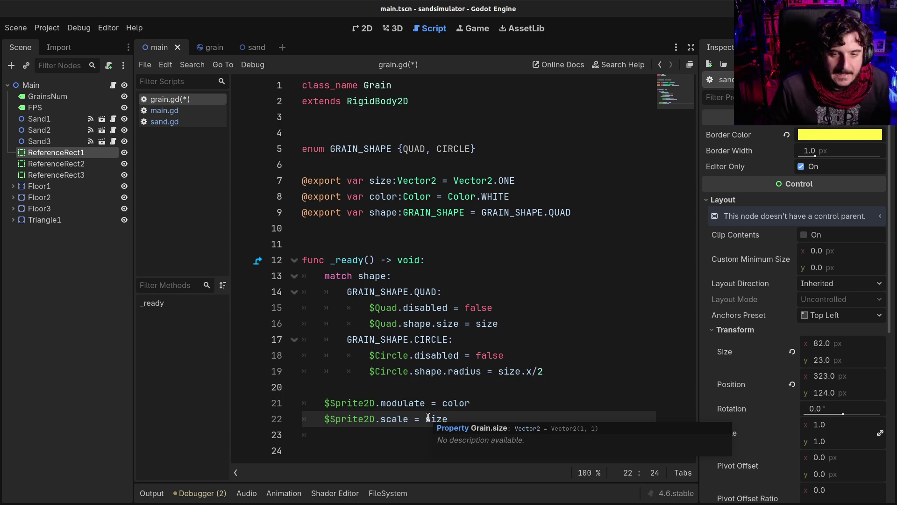
pyautogui.click(482, 371)
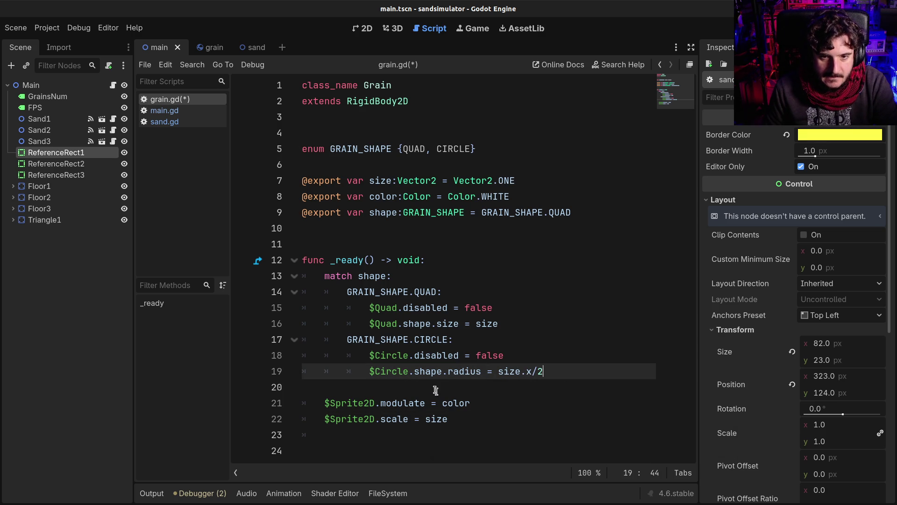
pyautogui.moveTo(373, 372); pyautogui.dragTo(556, 372)
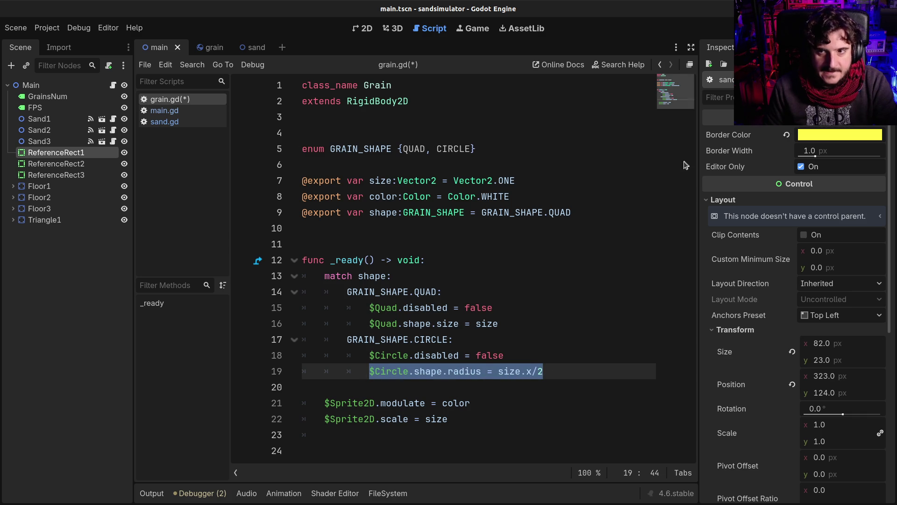
pyautogui.click(40, 118)
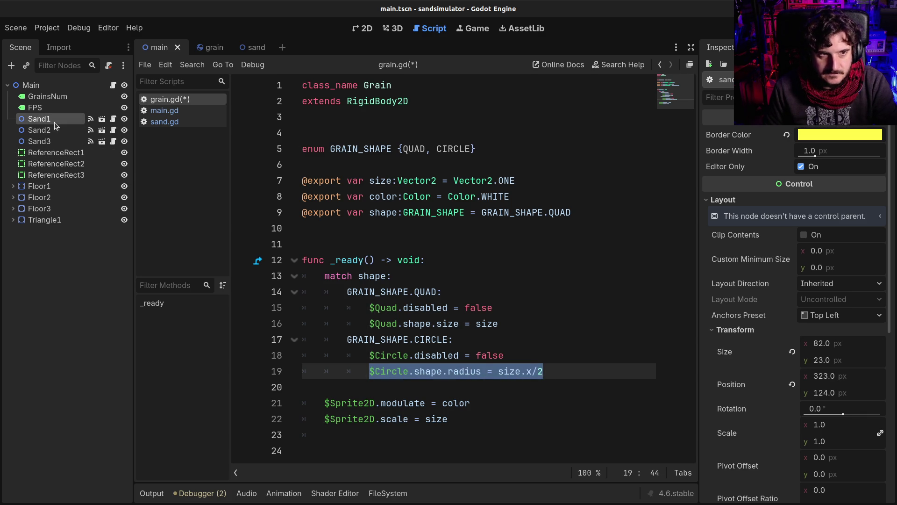
# Set Sand1's Grain Shape to Quad and test-run the simulation
pyautogui.click(864, 169)
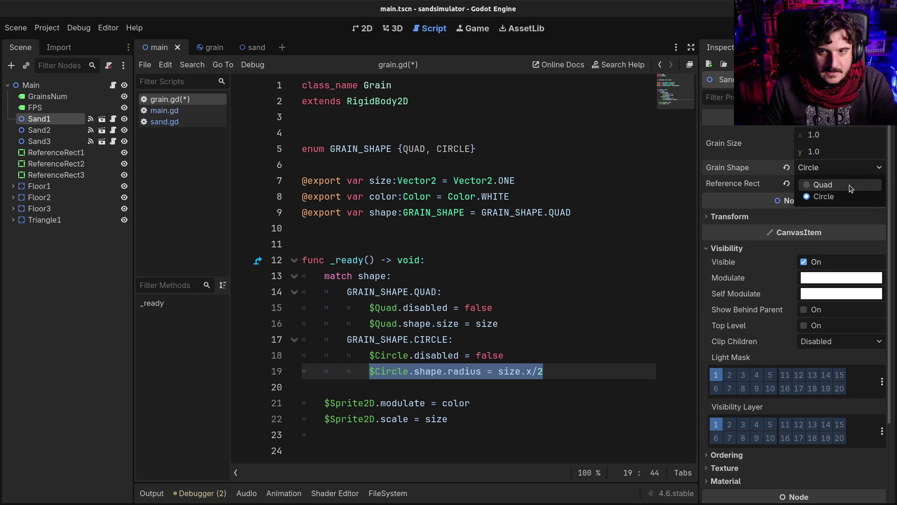
pyautogui.click(851, 189)
pyautogui.click(468, 277)
pyautogui.press('F5')
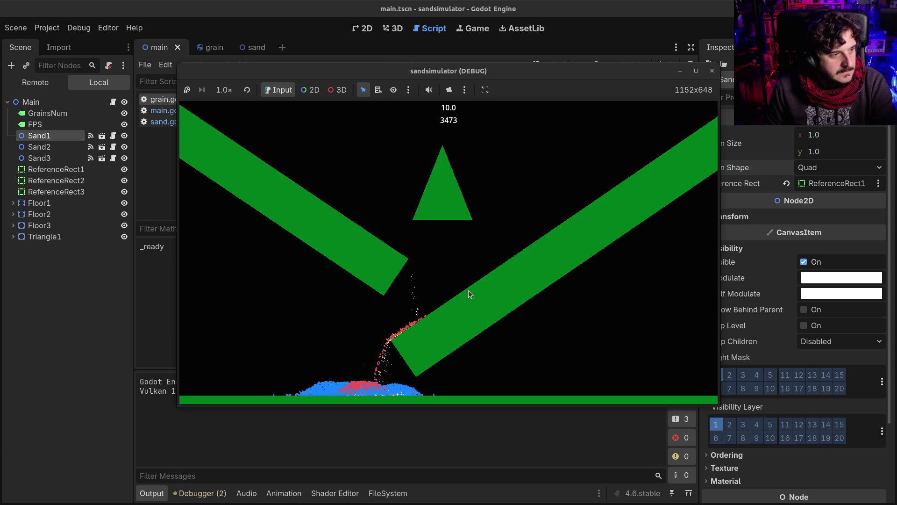
pyautogui.click(712, 72)
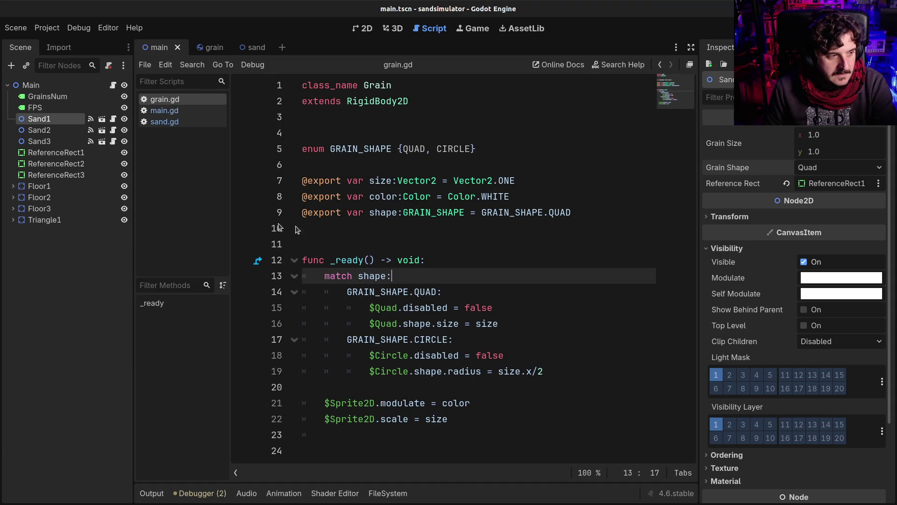
# Set Sand2 and Sand3 Grain Shape to Quad, test-run, and return to the 2D canvas
pyautogui.click(40, 129)
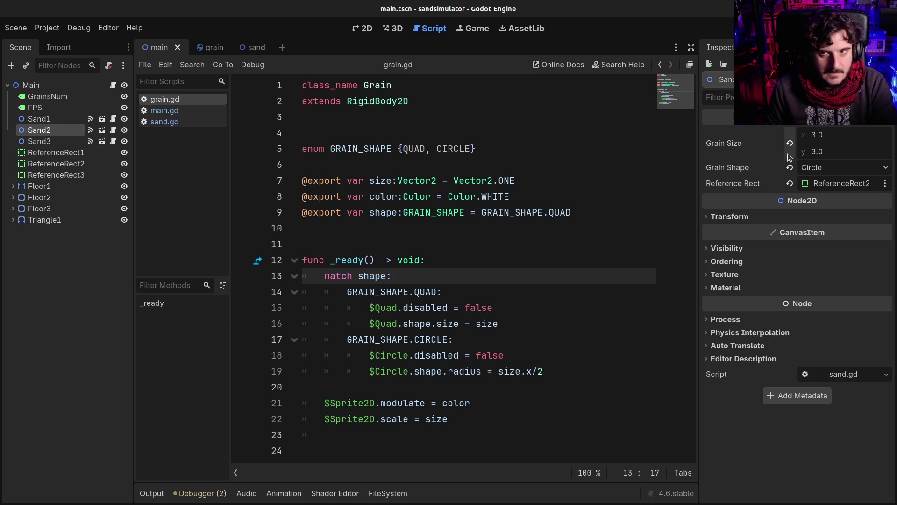
pyautogui.click(840, 167)
pyautogui.click(818, 183)
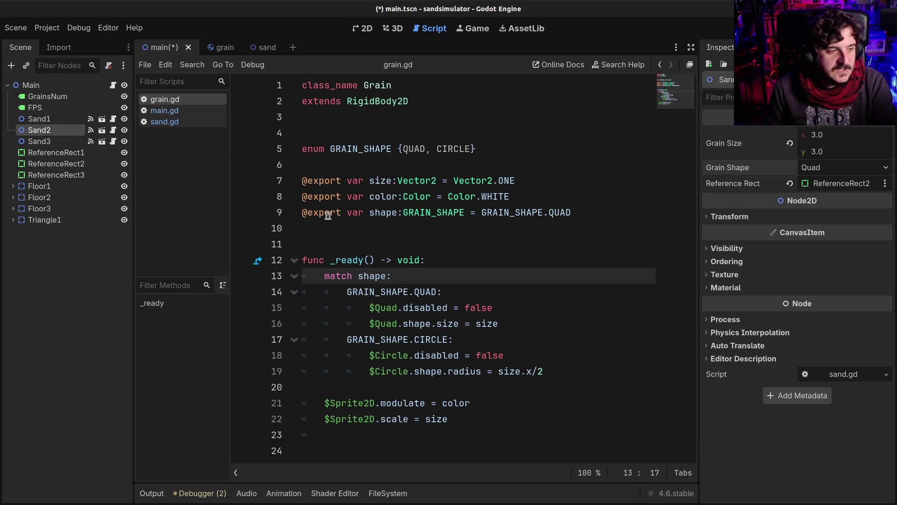
pyautogui.click(56, 141)
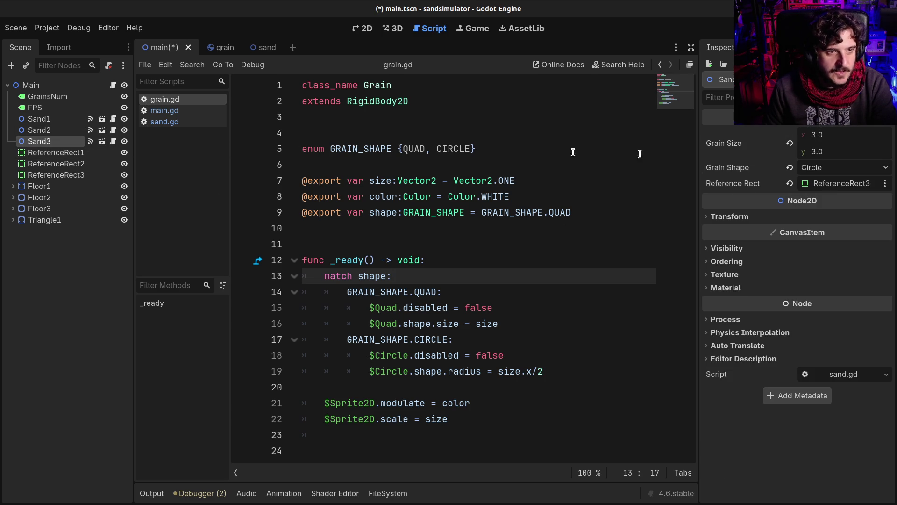
pyautogui.click(841, 167)
pyautogui.click(821, 184)
pyautogui.press('F5')
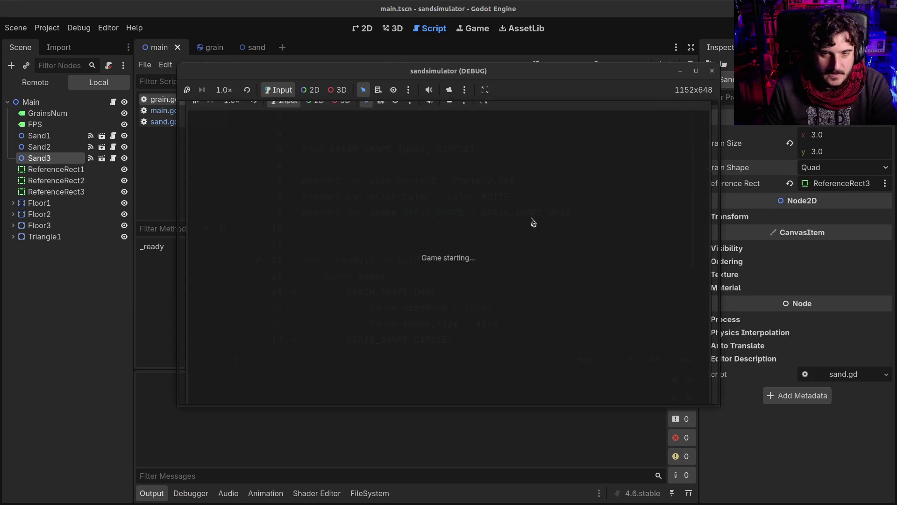
pyautogui.click(711, 70)
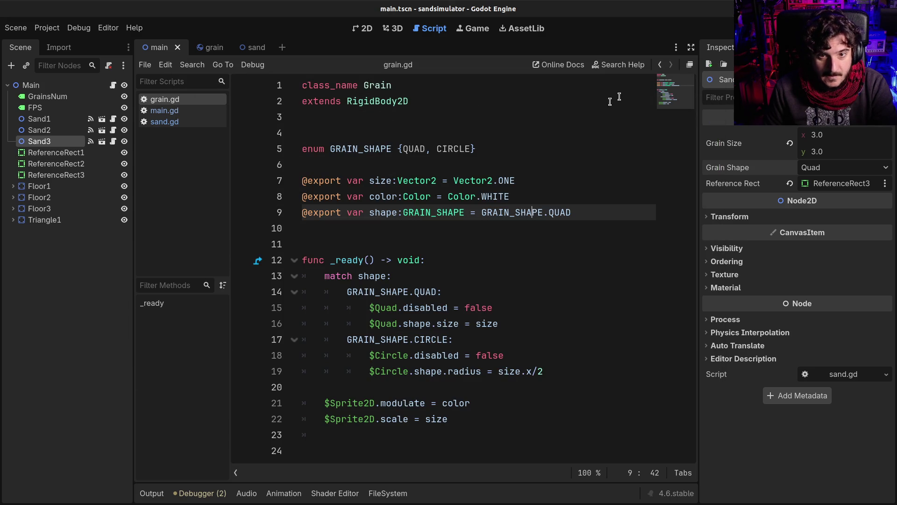
pyautogui.click(30, 131)
pyautogui.click(366, 30)
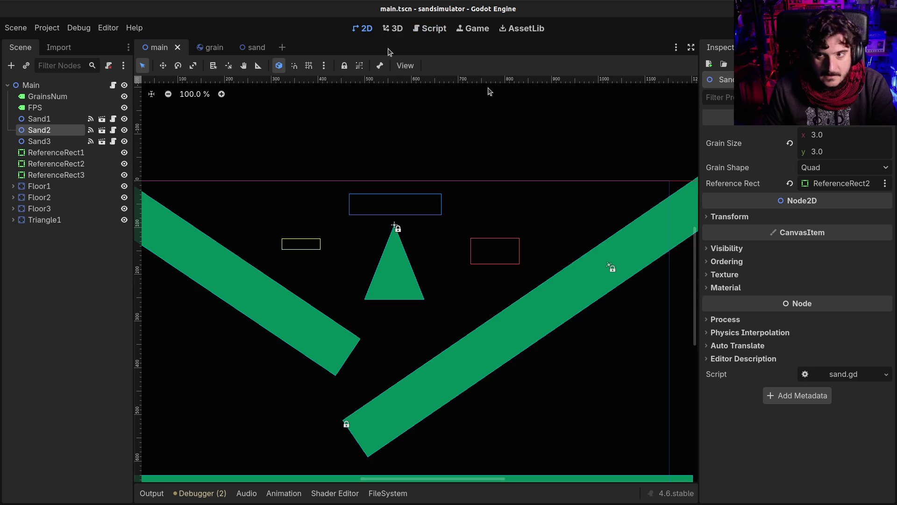
# Check ReferenceRect2 and ReferenceRect1, keep Sand1 on Quad, and test-run the sand
pyautogui.click(41, 163)
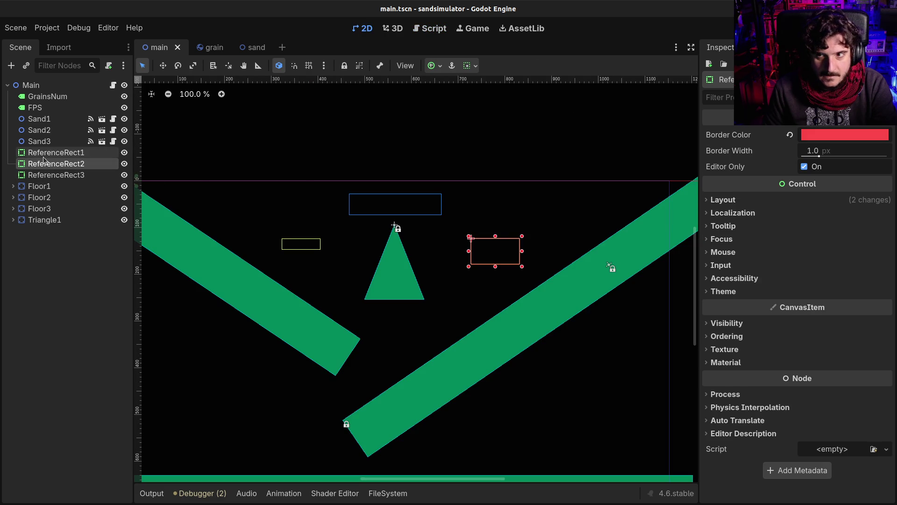
pyautogui.click(44, 152)
pyautogui.click(52, 121)
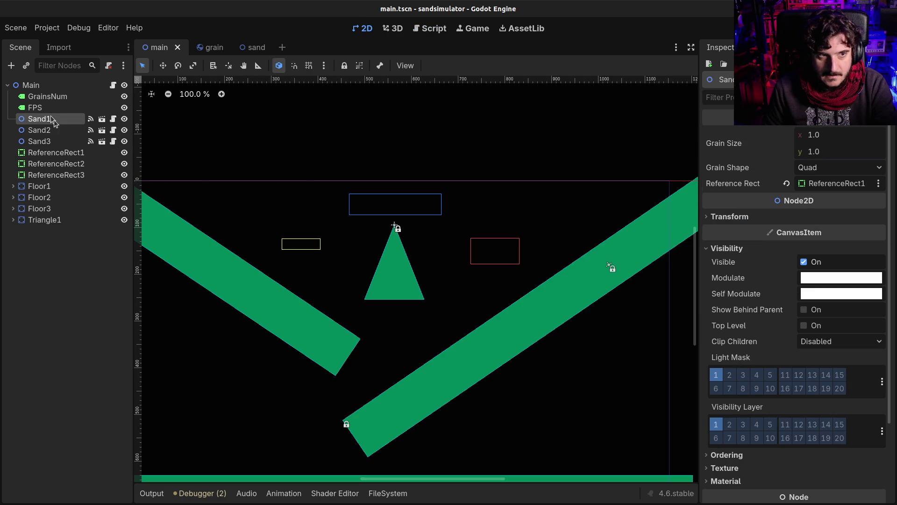
pyautogui.click(819, 169)
pyautogui.click(821, 173)
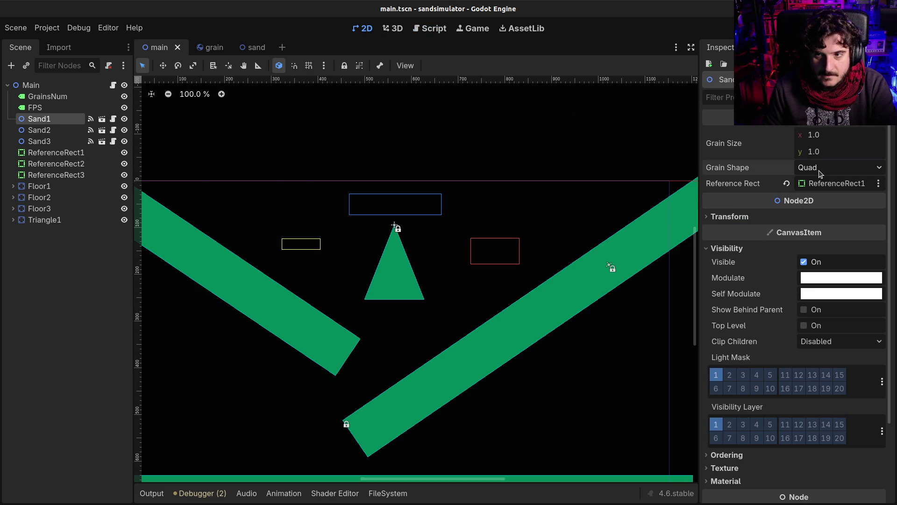
pyautogui.press('F5')
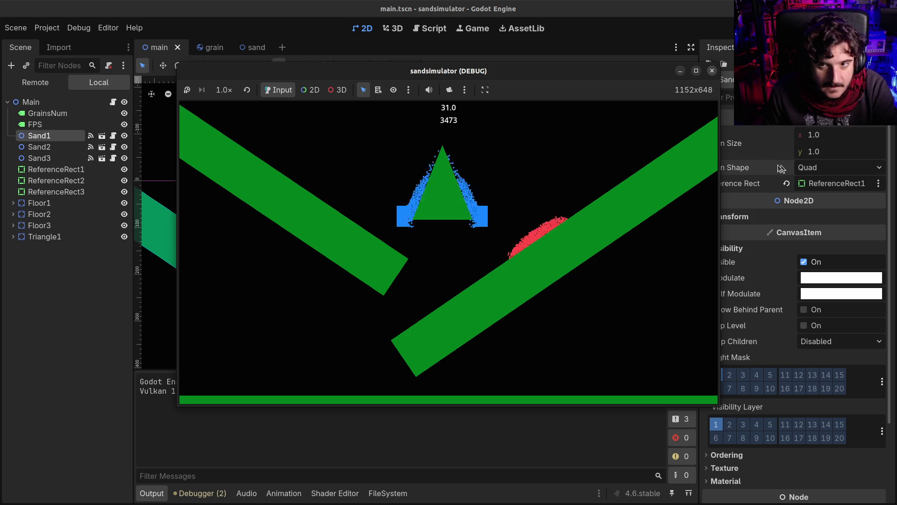
pyautogui.click(712, 71)
# Switch Sand1's Grain Shape to Circle and test-run the simulation
pyautogui.click(819, 168)
pyautogui.click(821, 197)
pyautogui.press('F5')
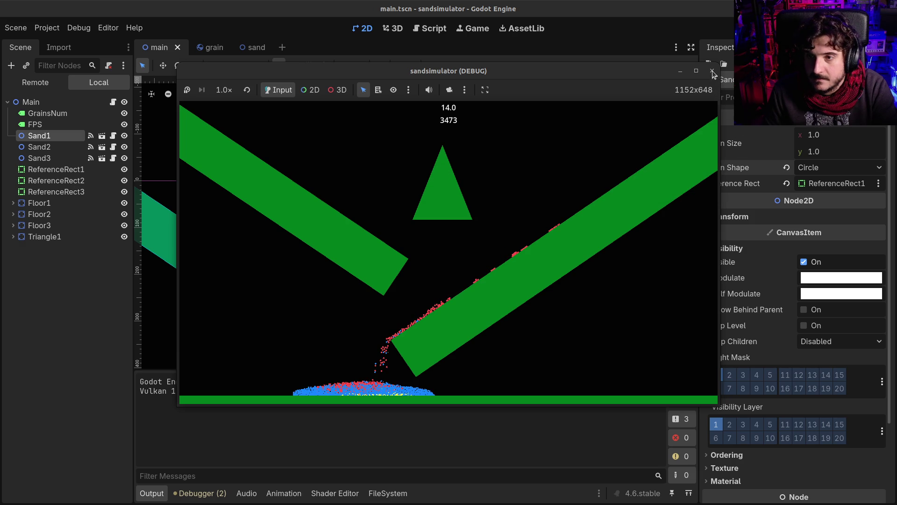
pyautogui.click(712, 73)
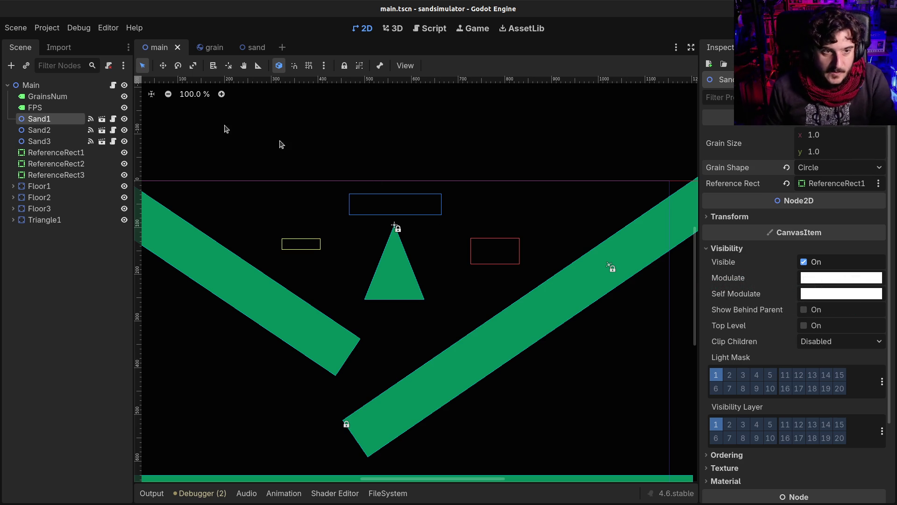
# Review Sand2 and Sand1 settings and do another short test run of the Circle grains
pyautogui.click(45, 131)
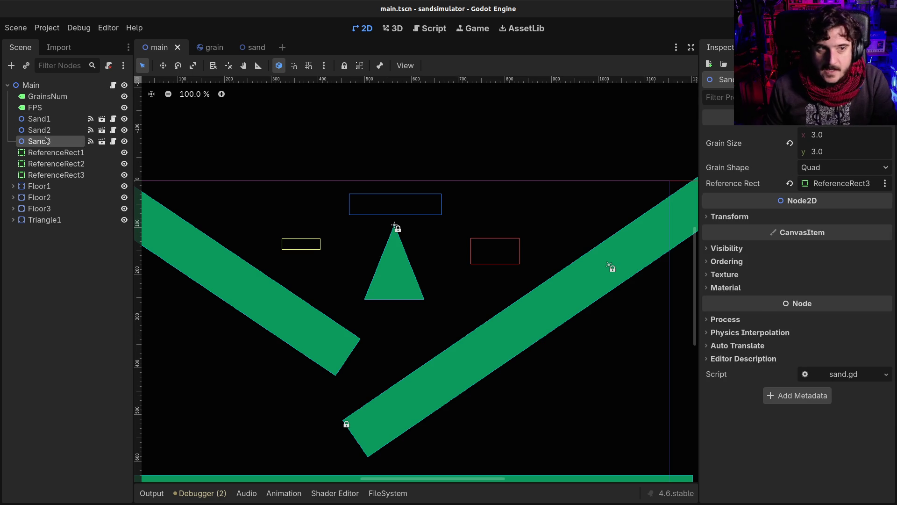
pyautogui.click(39, 119)
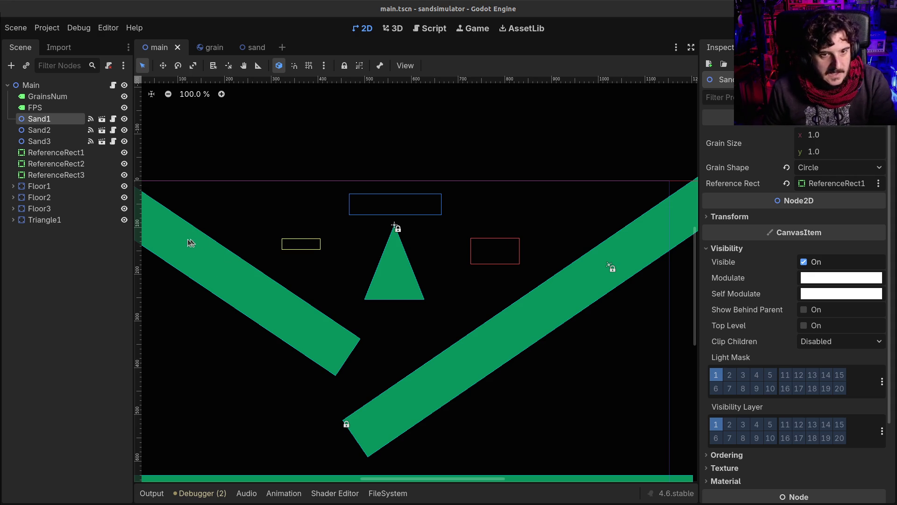
pyautogui.press('F5')
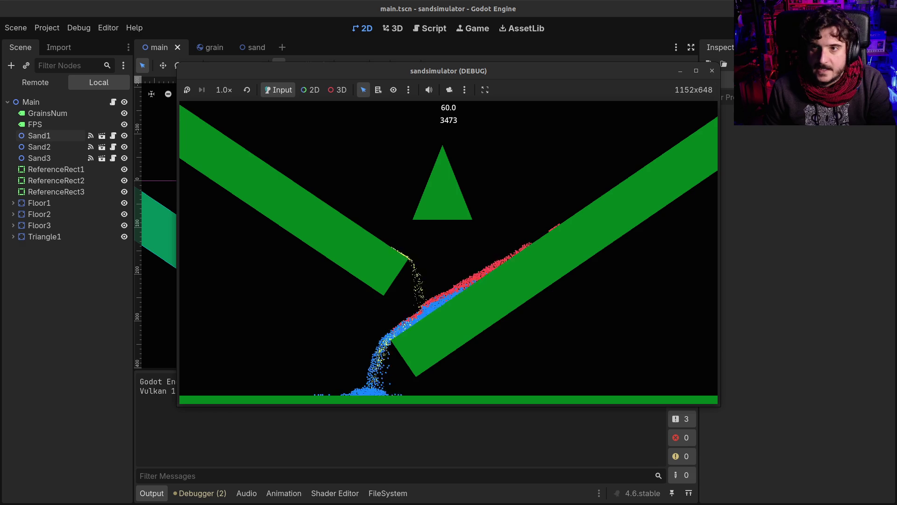
pyautogui.press('F8')
pyautogui.click(39, 135)
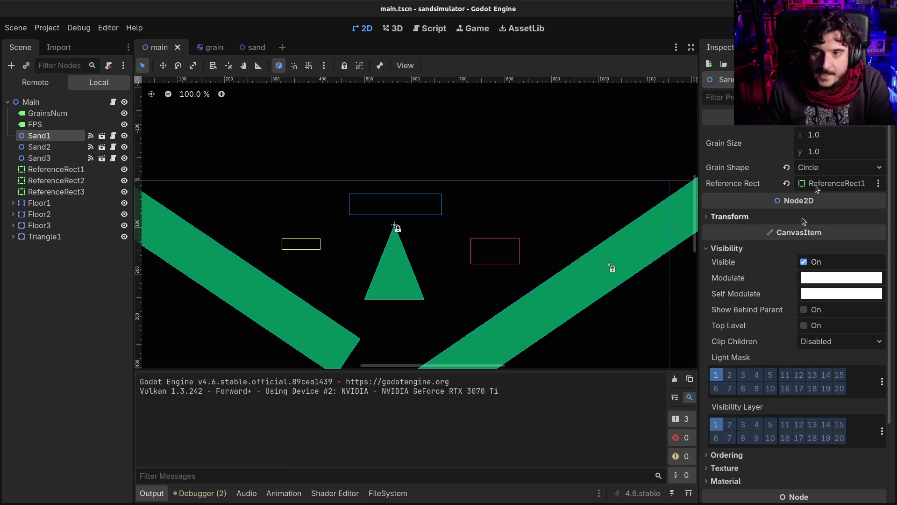
# Set Sand1's grain shape back to Quad and enlarge ReferenceRect1 to 202×61 around its centre
pyautogui.click(840, 167)
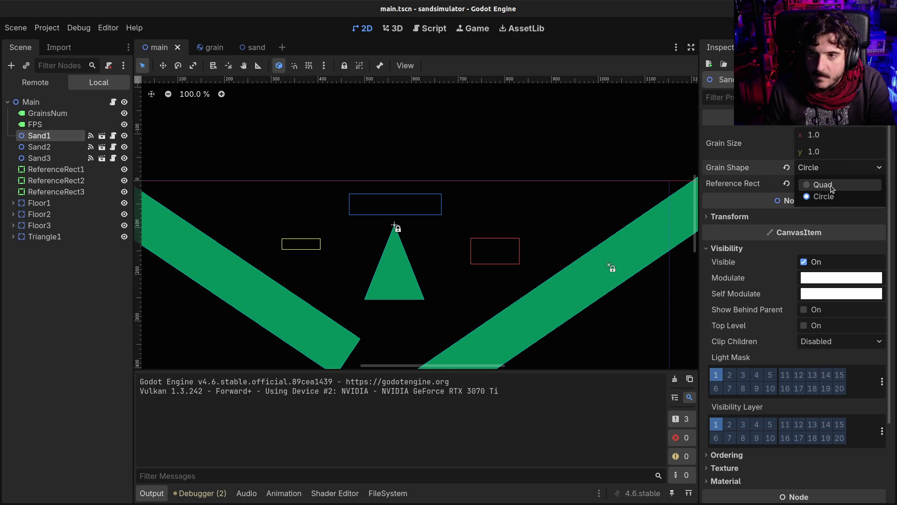
pyautogui.click(823, 185)
pyautogui.click(314, 243)
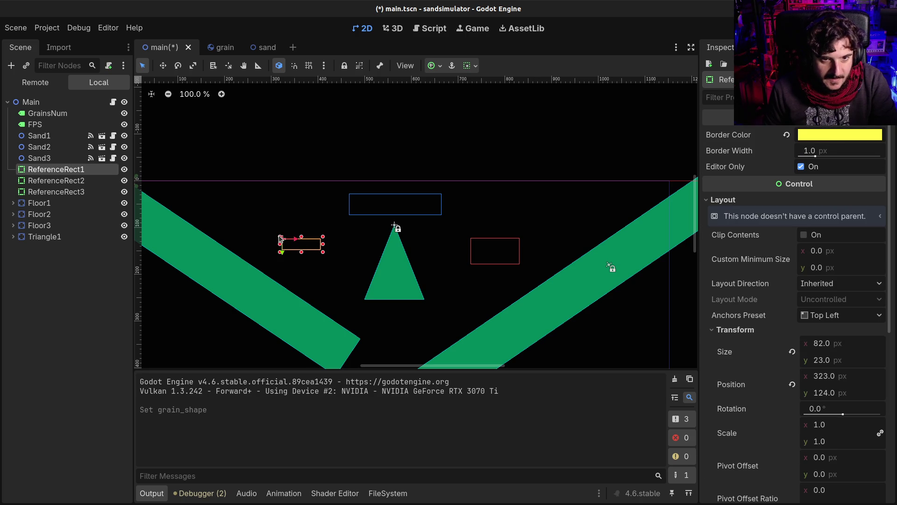
pyautogui.moveTo(280, 238)
pyautogui.mouseDown()
pyautogui.moveTo(257, 217)
pyautogui.moveTo(252, 228)
pyautogui.mouseUp()
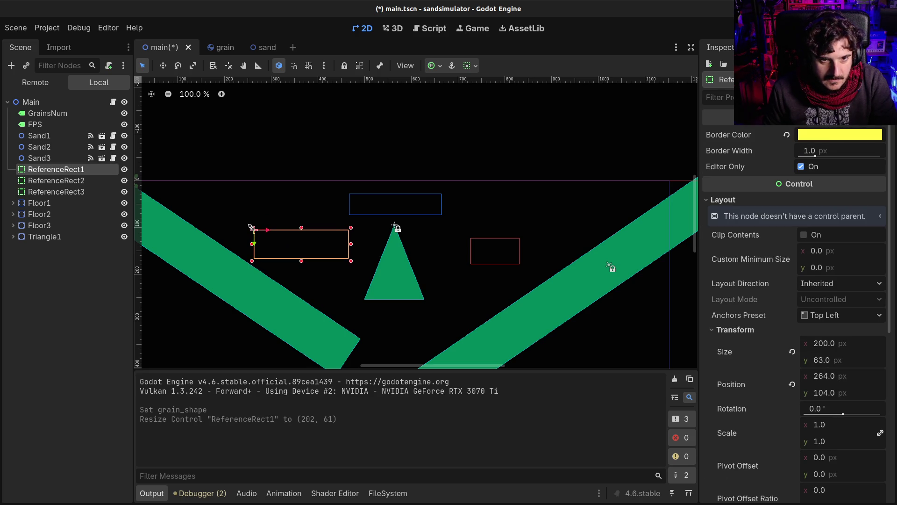
# Test-run the larger emitter, then open the grain scene's grain.gd script
pyautogui.press('F5')
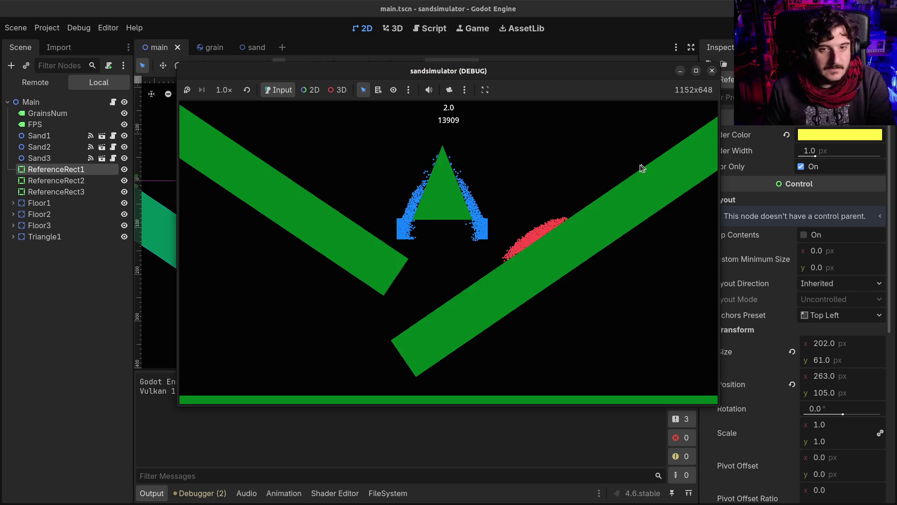
pyautogui.press('F8')
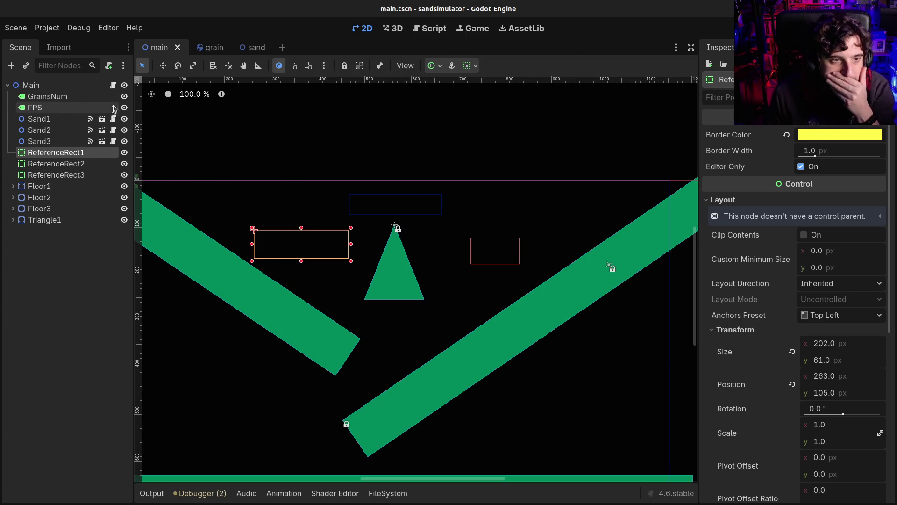
pyautogui.click(206, 46)
pyautogui.click(113, 84)
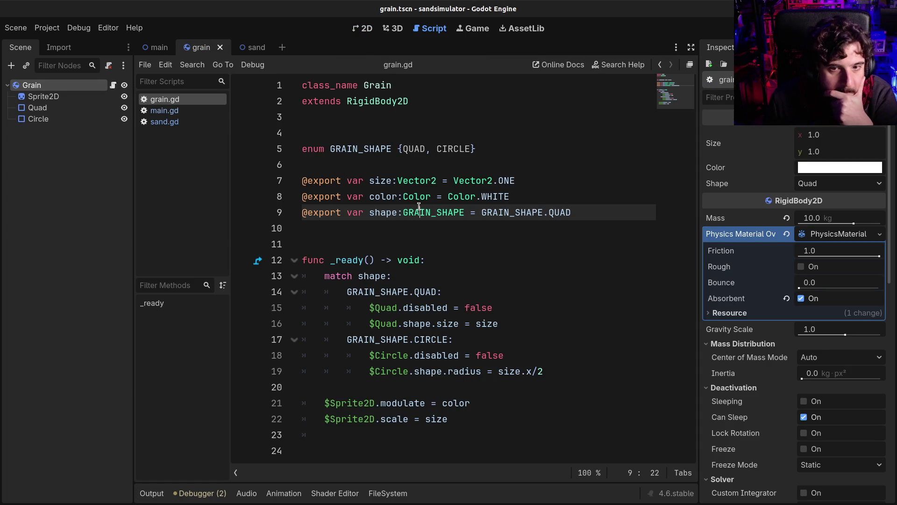
pyautogui.click(411, 323)
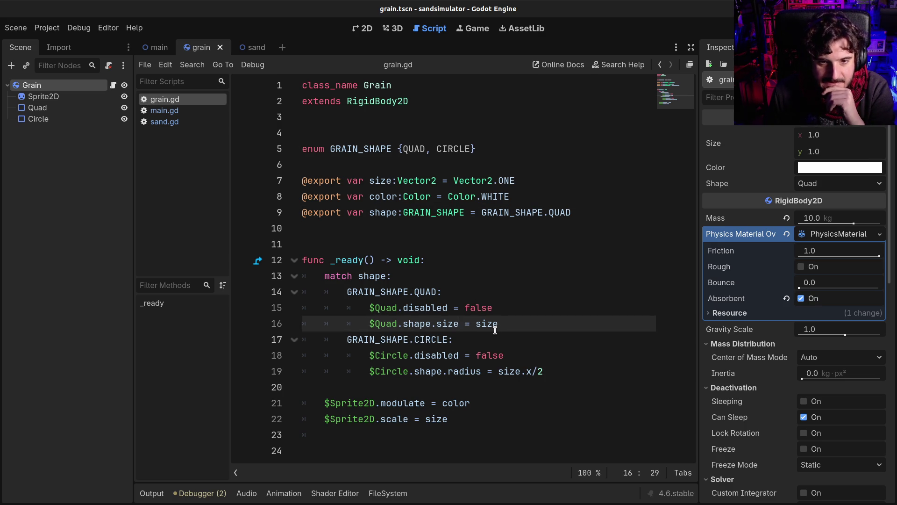
pyautogui.click(37, 107)
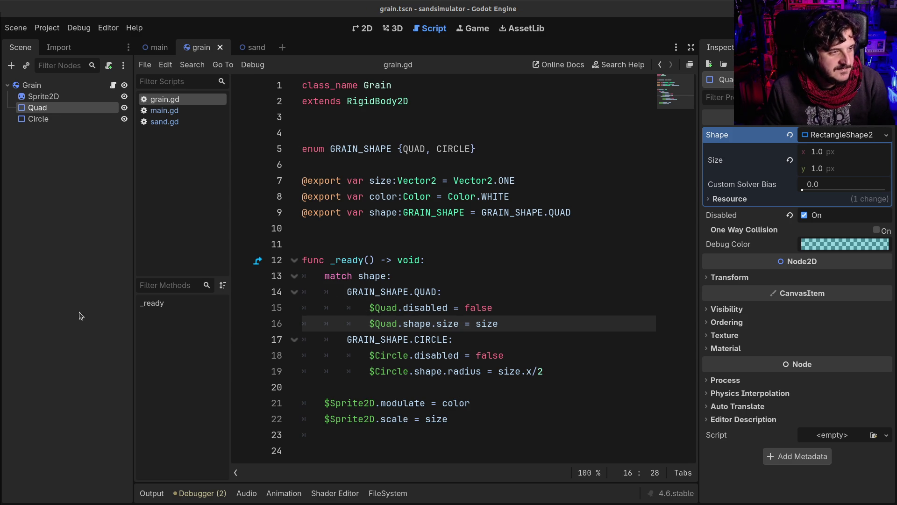
# Read through grain.gd's match statement and shape-matching code, lines 6 to 20
pyautogui.click(484, 280)
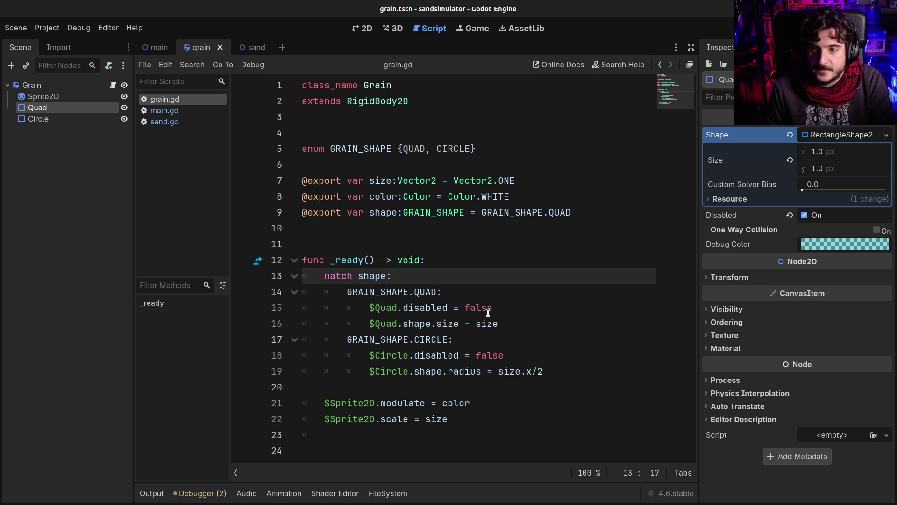
pyautogui.click(432, 323)
pyautogui.click(402, 386)
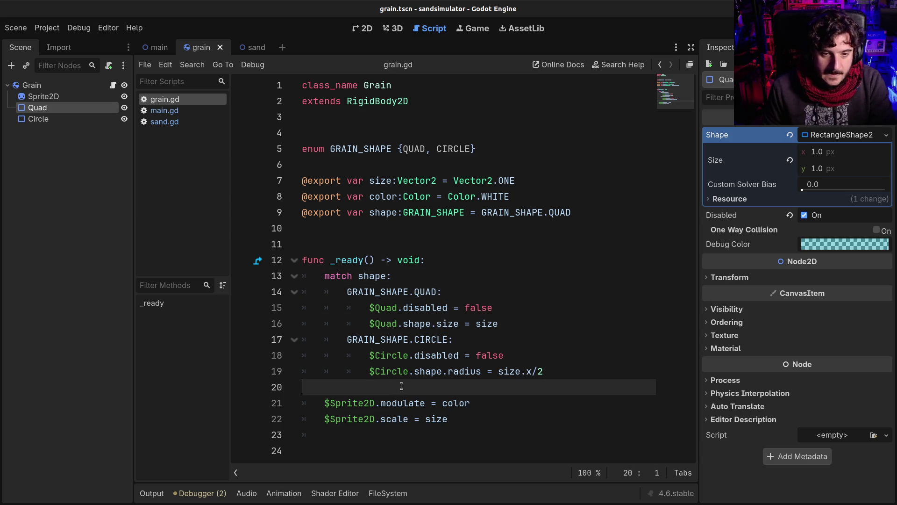
pyautogui.click(412, 354)
pyautogui.click(416, 308)
pyautogui.click(415, 291)
pyautogui.click(438, 240)
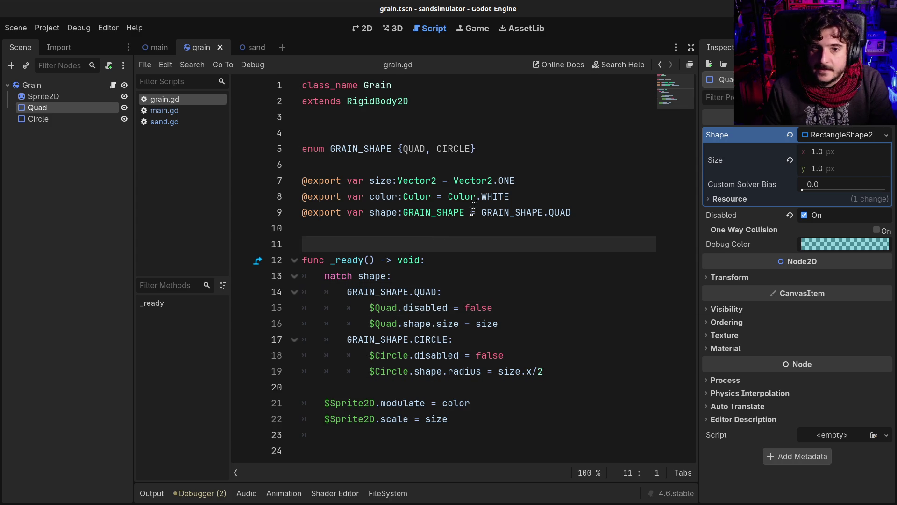
pyautogui.click(480, 170)
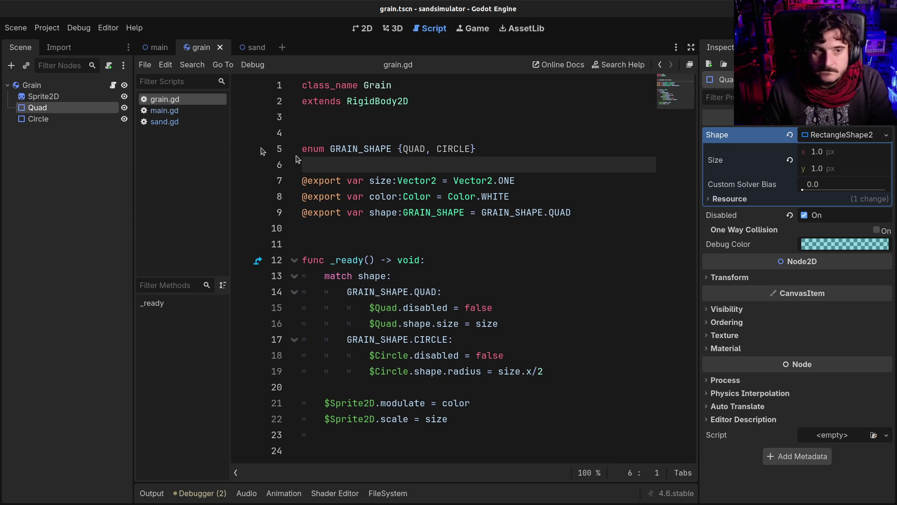
# Select the Grain root node and view the grain scene in the 2D workspace
pyautogui.click(112, 86)
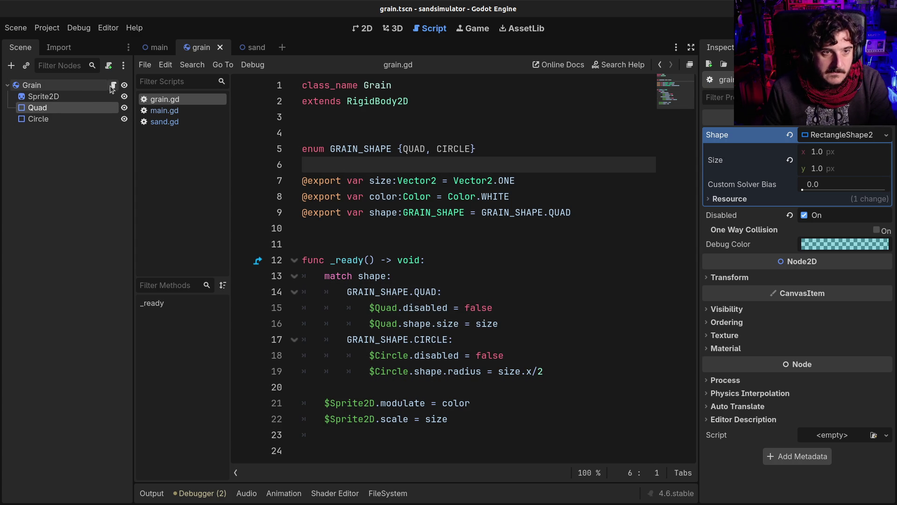
pyautogui.moveTo(422, 303)
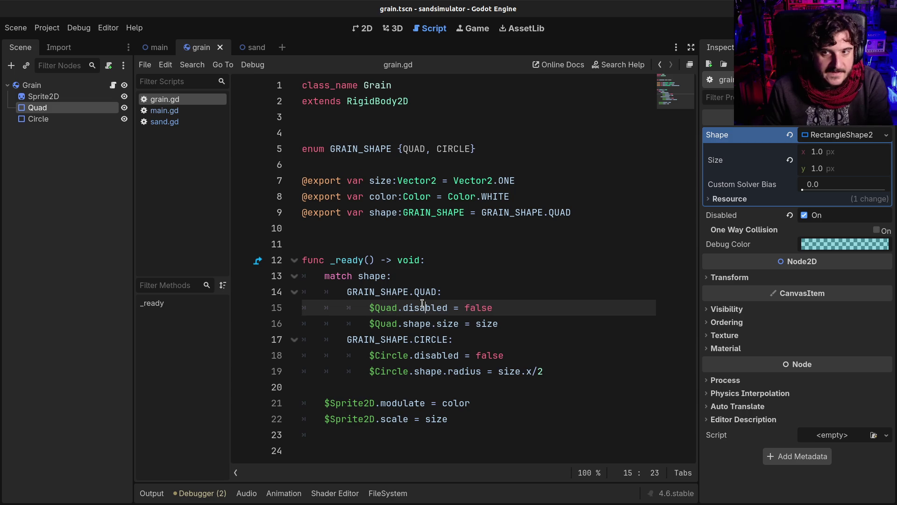
pyautogui.click(363, 28)
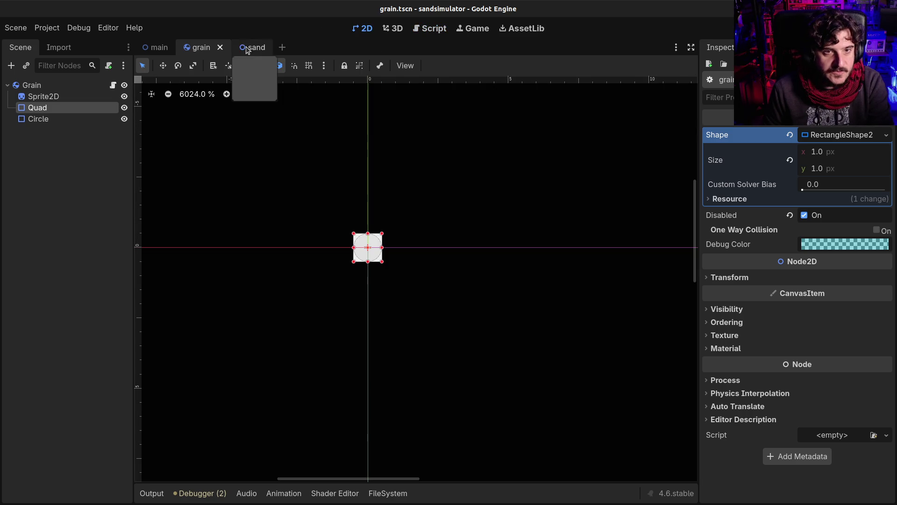
# In the main scene, shrink ReferenceRect1 to 70×15 at 329,128 and test-run the grain pour
pyautogui.click(155, 47)
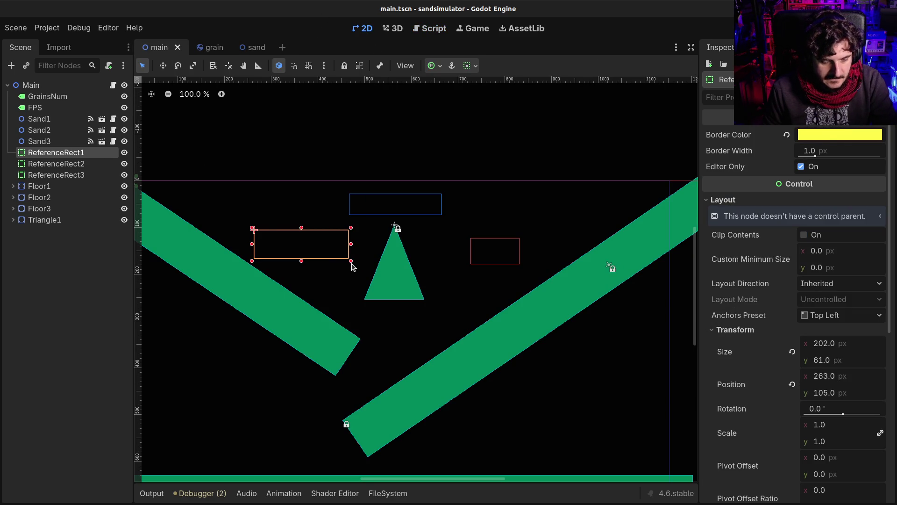
pyautogui.moveTo(351, 260); pyautogui.dragTo(320, 250)
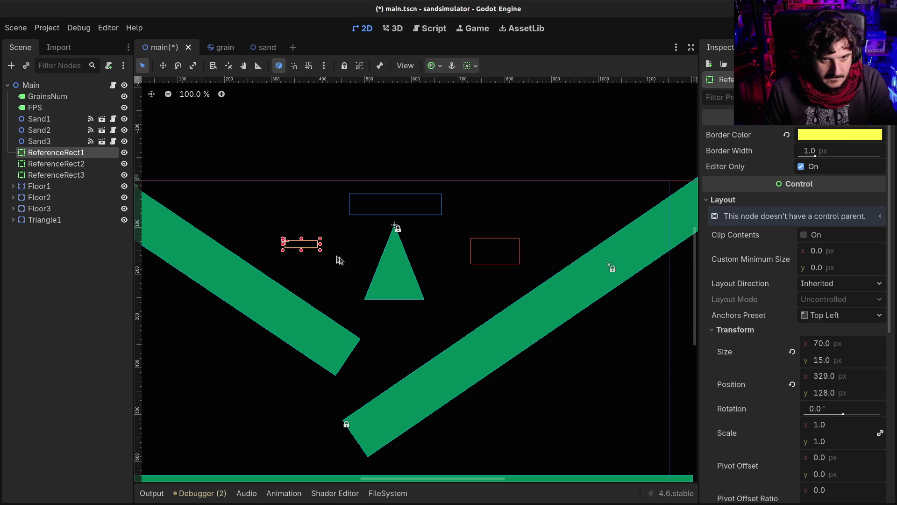
pyautogui.press('F5')
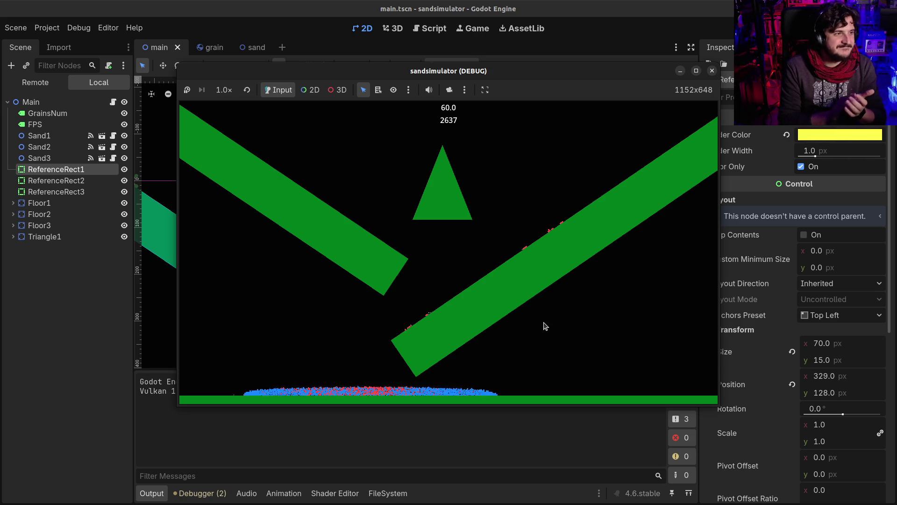
pyautogui.click(712, 71)
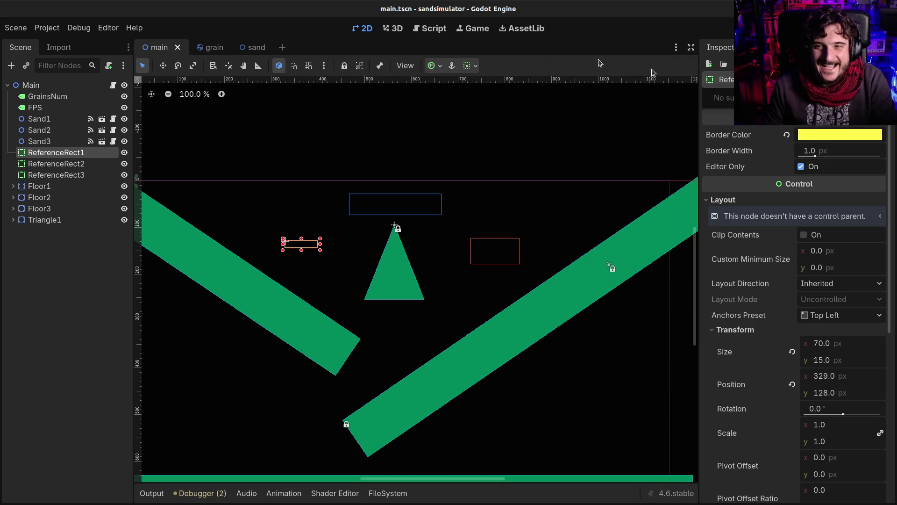
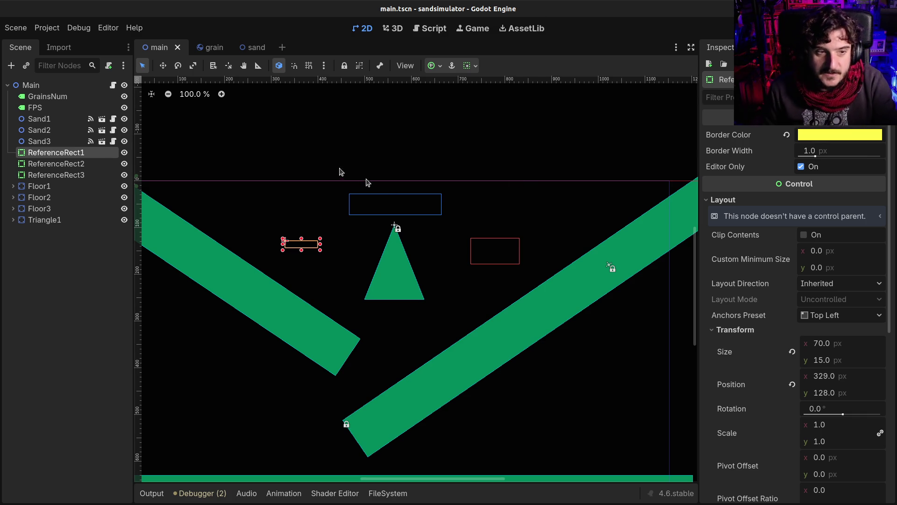
# Set Sand1's Grain Shape to Circle in the Inspector
pyautogui.click(52, 163)
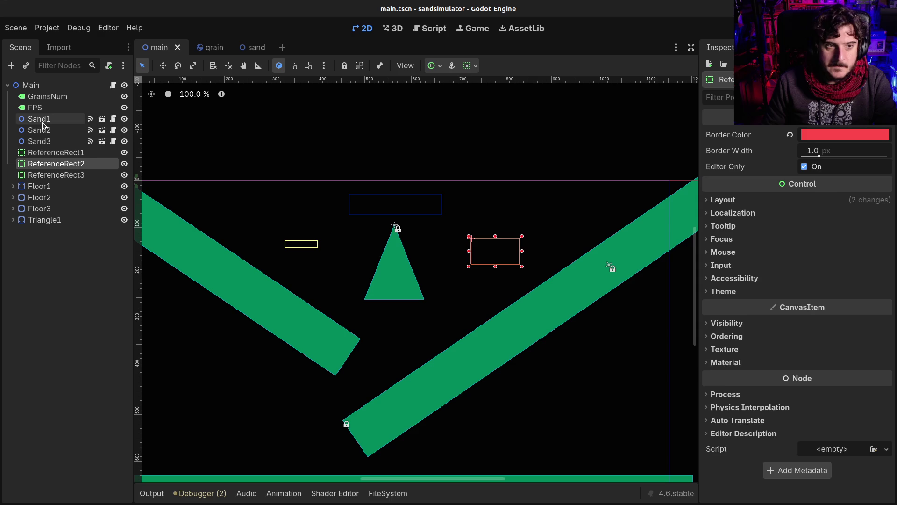
pyautogui.click(43, 122)
pyautogui.click(839, 170)
pyautogui.click(810, 196)
# Test-run the circle grains, then open Sand1's sand.gd script
pyautogui.press('F5')
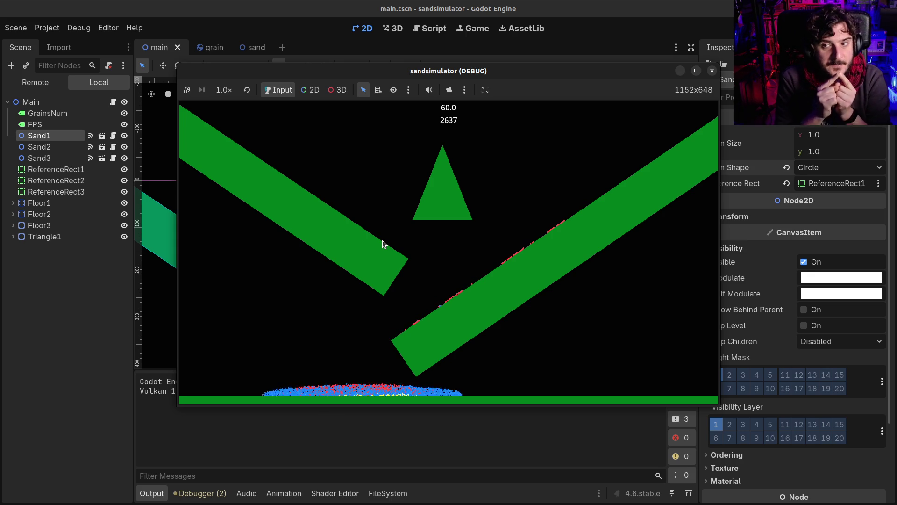
pyautogui.click(712, 70)
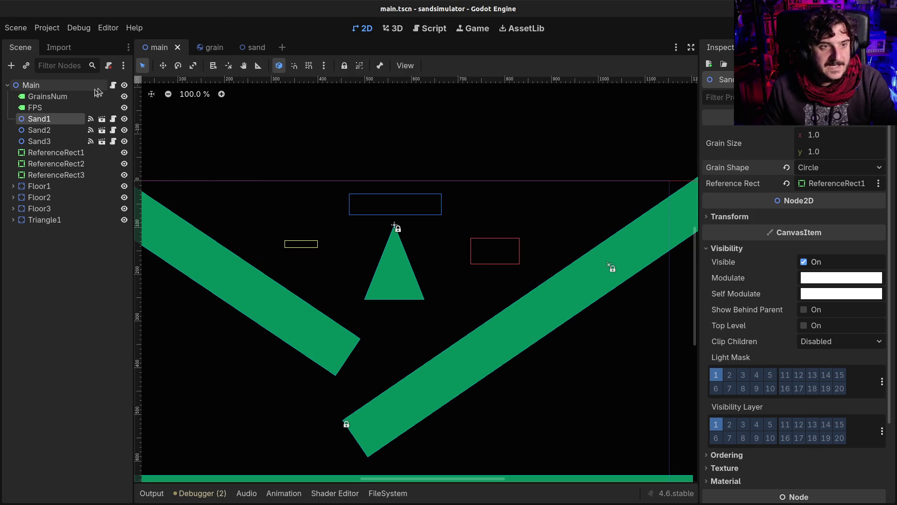
pyautogui.click(112, 119)
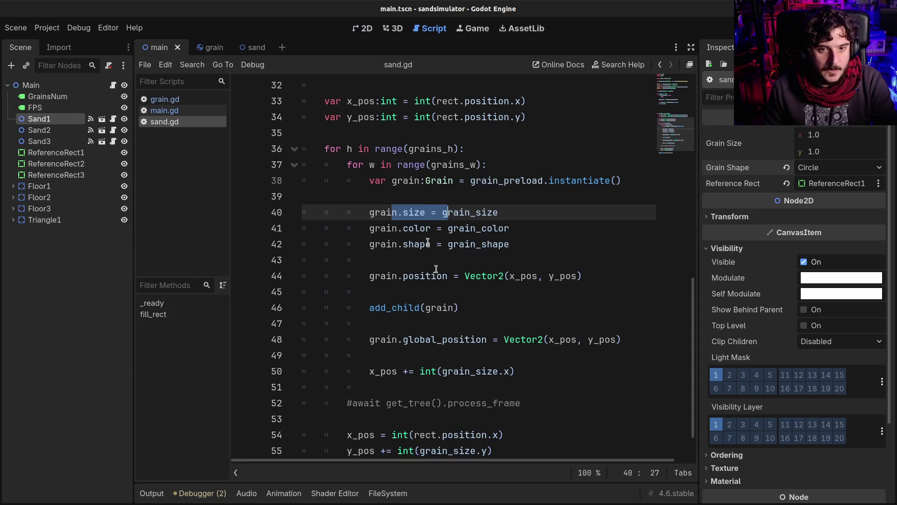
# Uncomment the await on line 52 of sand.gd, save, and test-run the game
pyautogui.click(354, 404)
pyautogui.press('BackSpace')
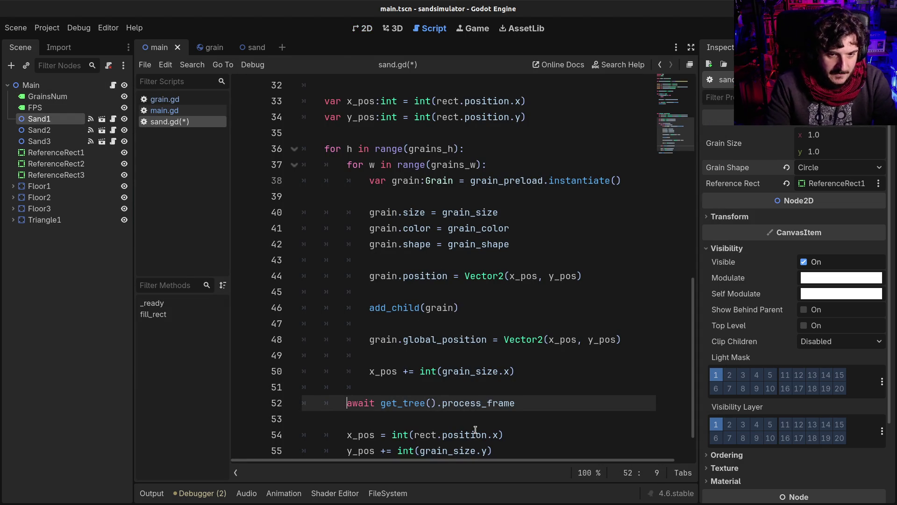
pyautogui.hotkey('ctrl', 's')
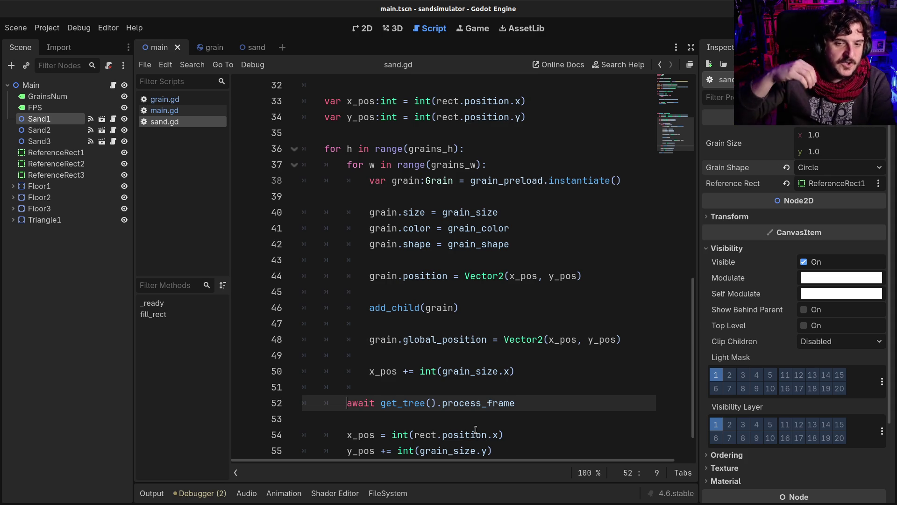
pyautogui.press('F5')
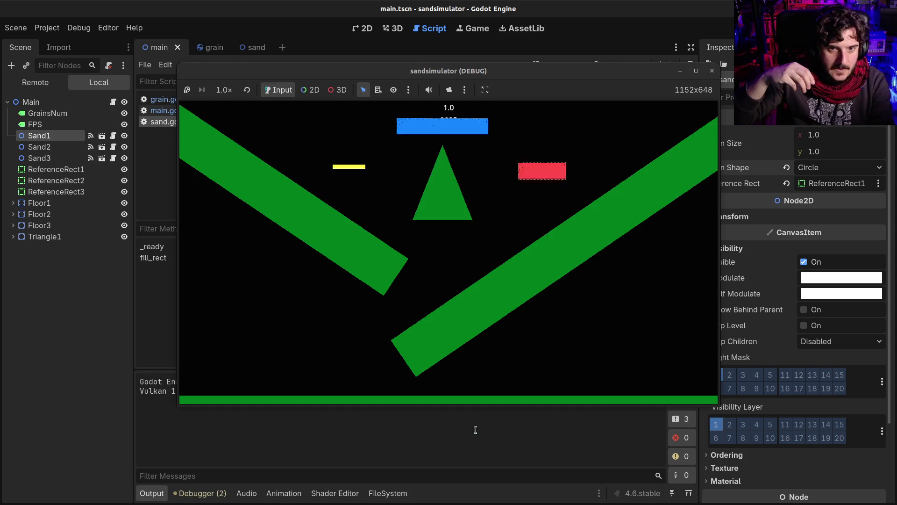
pyautogui.click(711, 70)
# Switch Sand1's grains to Quad and test the simulation over several runs
pyautogui.click(809, 168)
pyautogui.click(815, 184)
pyautogui.press('F5')
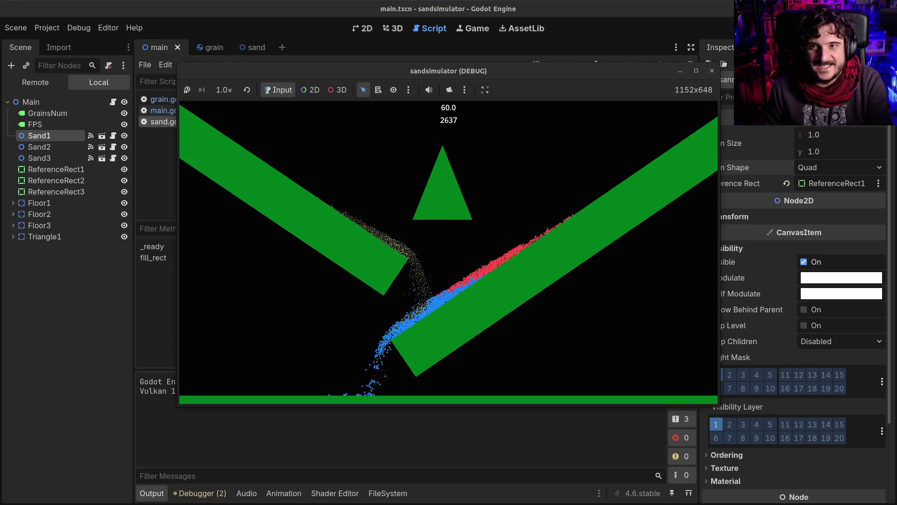
pyautogui.press('F5')
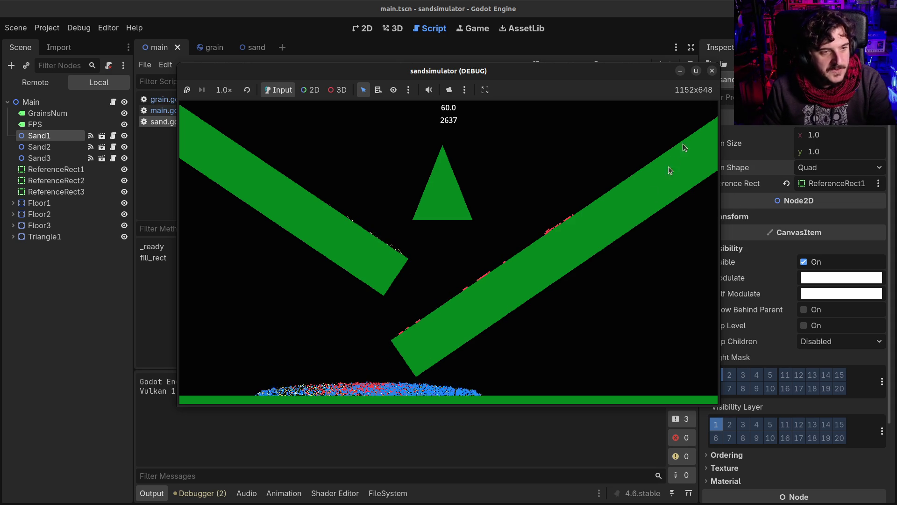
pyautogui.press('F8')
pyautogui.press('F5')
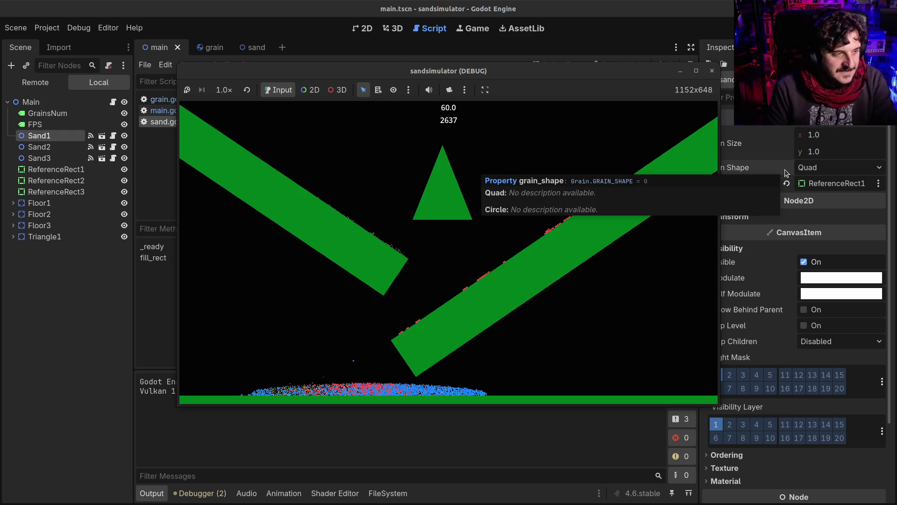
pyautogui.press('F8')
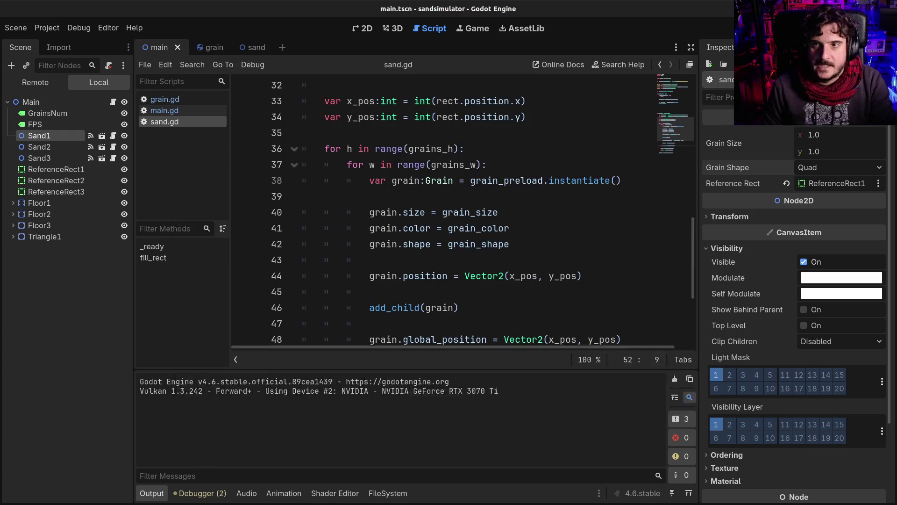
# Set Sand1's grains back to Circle and return to the 2D scene view
pyautogui.click(827, 168)
pyautogui.click(823, 195)
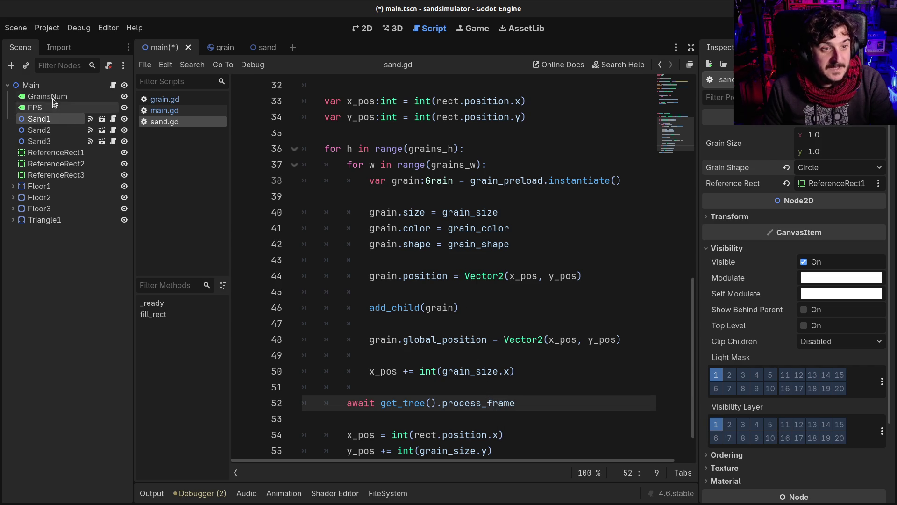
pyautogui.click(112, 85)
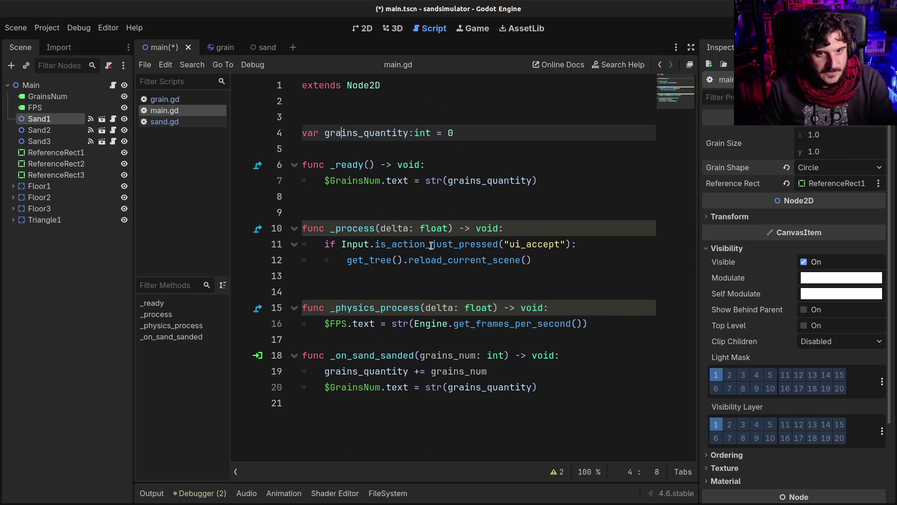
pyautogui.moveTo(431, 246)
pyautogui.click(363, 28)
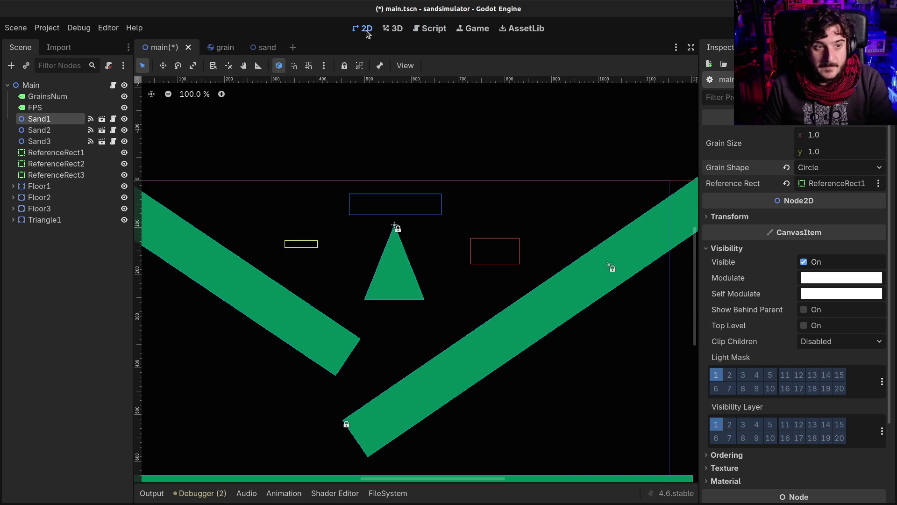
# Resize ReferenceRect1 to 128 × 73 px at 300, 99 and test-run the saved scene
pyautogui.click(292, 245)
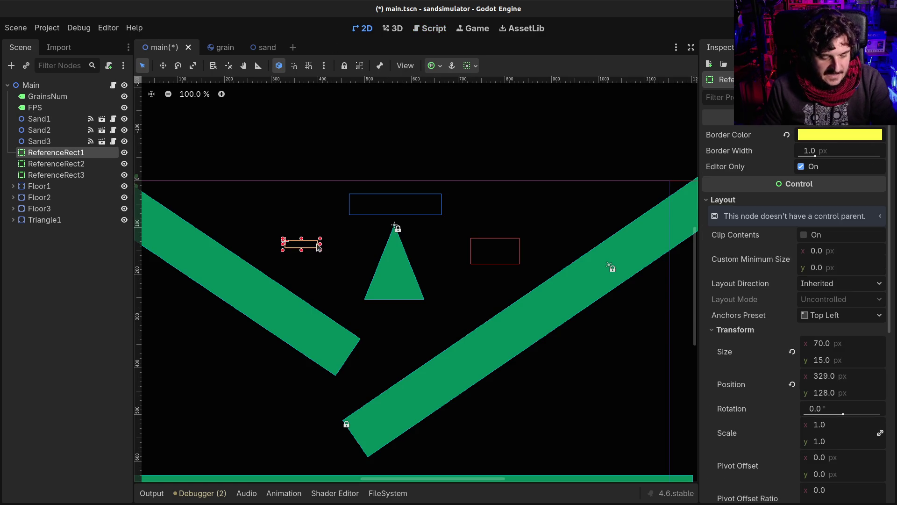
pyautogui.moveTo(323, 244); pyautogui.dragTo(302, 225)
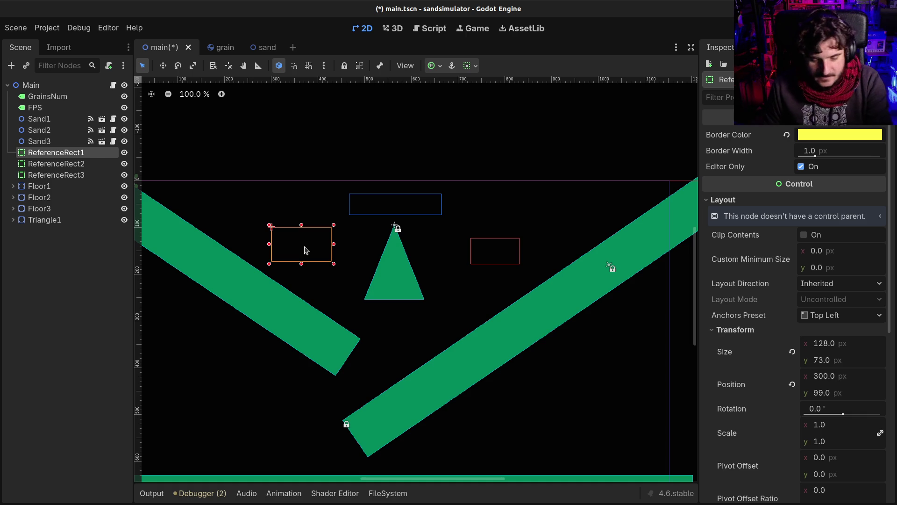
pyautogui.press('F5')
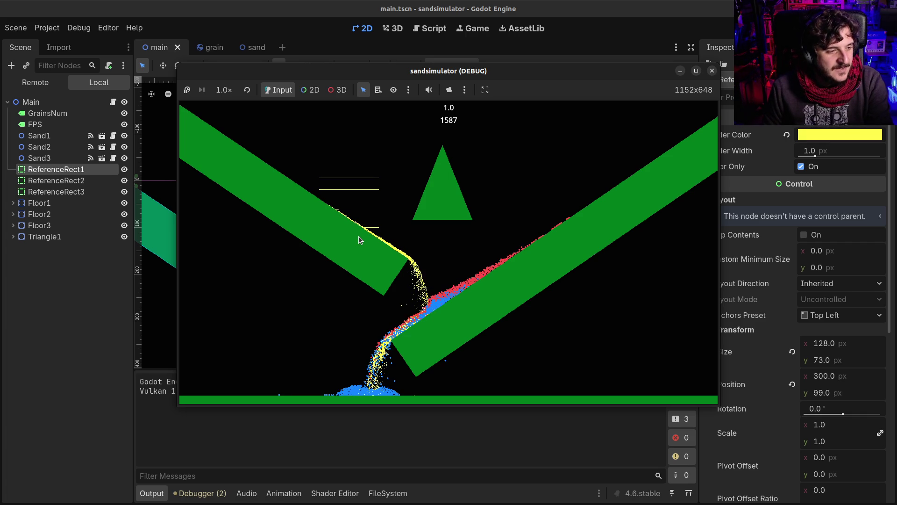
pyautogui.click(712, 70)
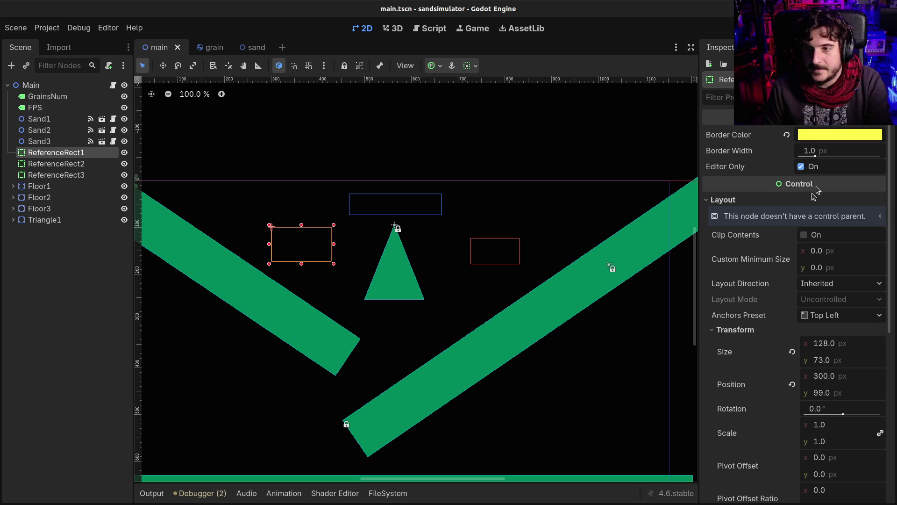
pyautogui.click(67, 121)
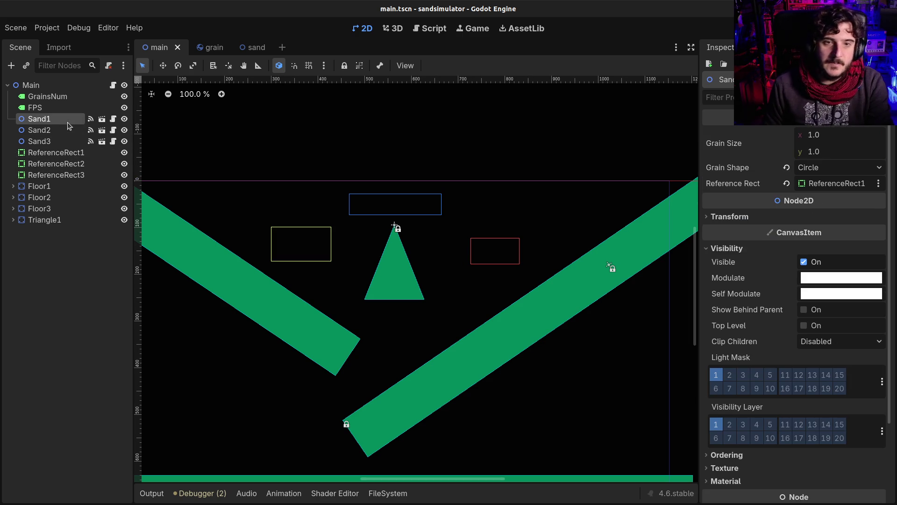
# Set Sand1's Grain Size to 3.0 × 3.0, save, and test-run the simulation
pyautogui.click(842, 139)
pyautogui.write('3')
pyautogui.press('Tab')
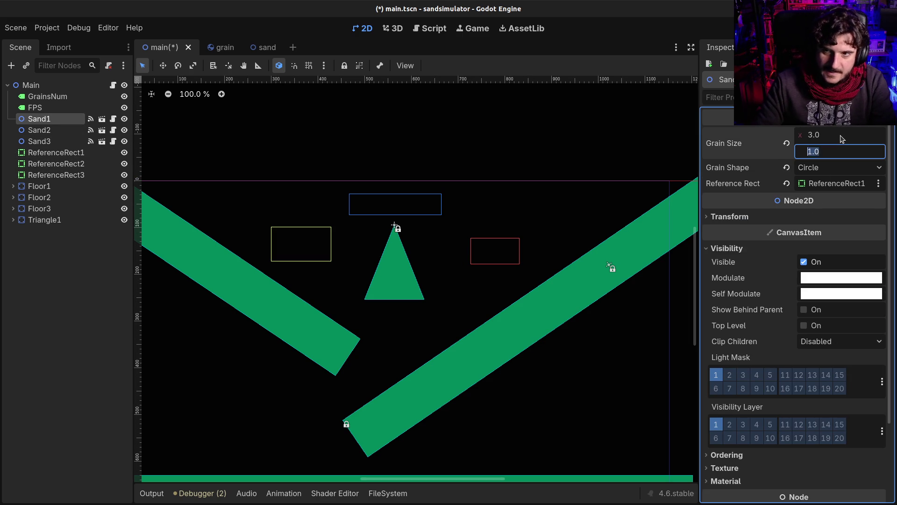
pyautogui.write('3')
pyautogui.hotkey('ctrl', 's')
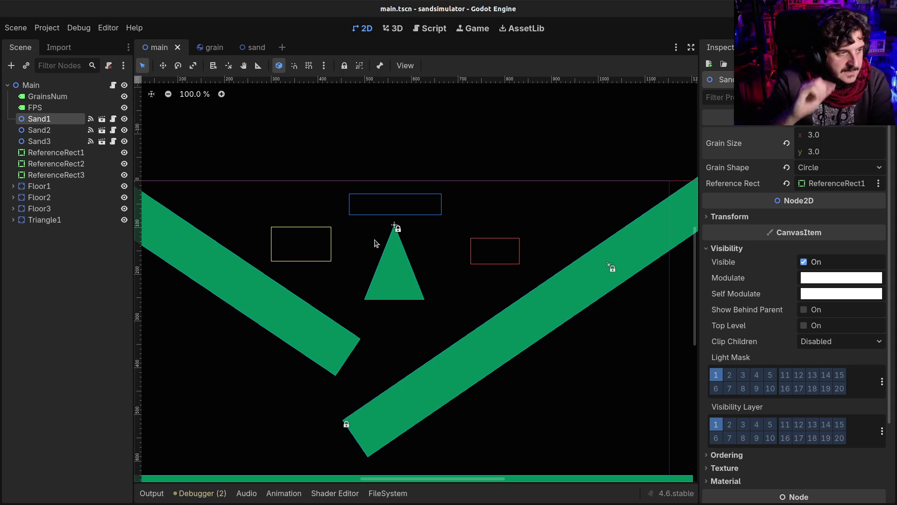
pyautogui.press('F5')
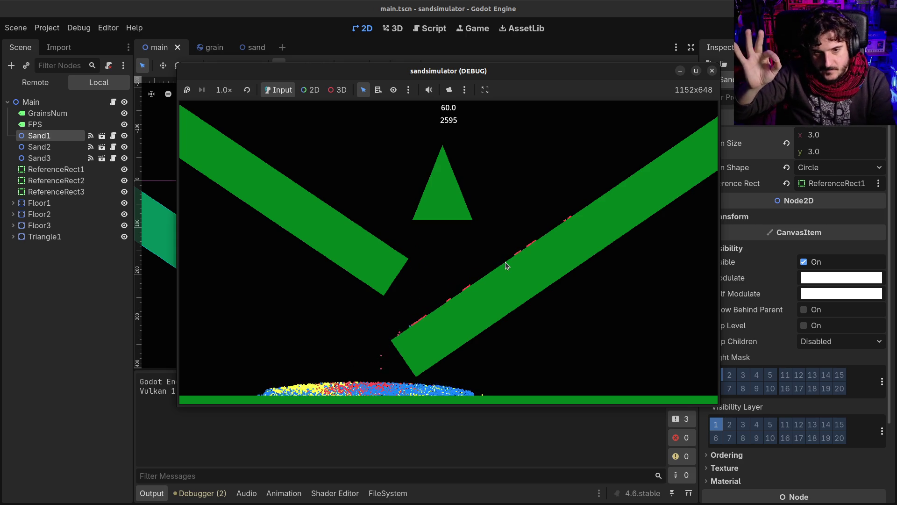
pyautogui.click(712, 70)
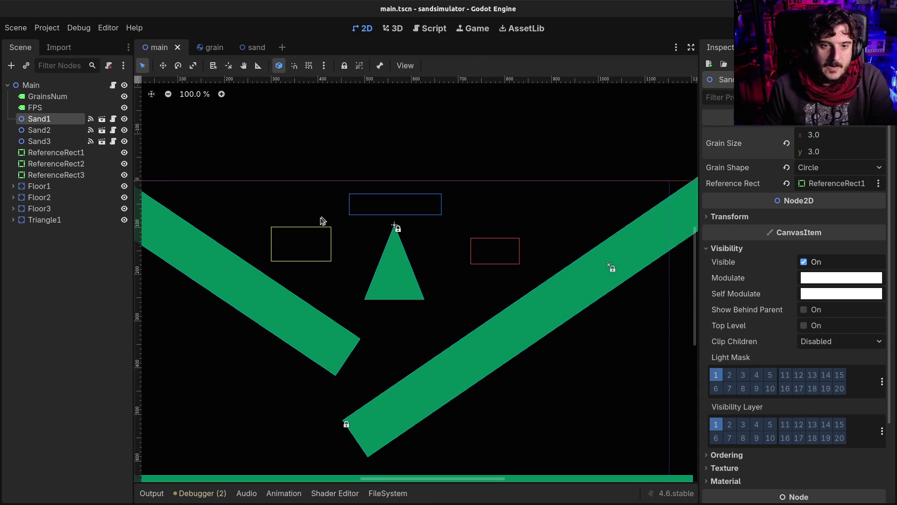
# Stretch ReferenceRect1 much taller upward and test-run the game
pyautogui.click(315, 237)
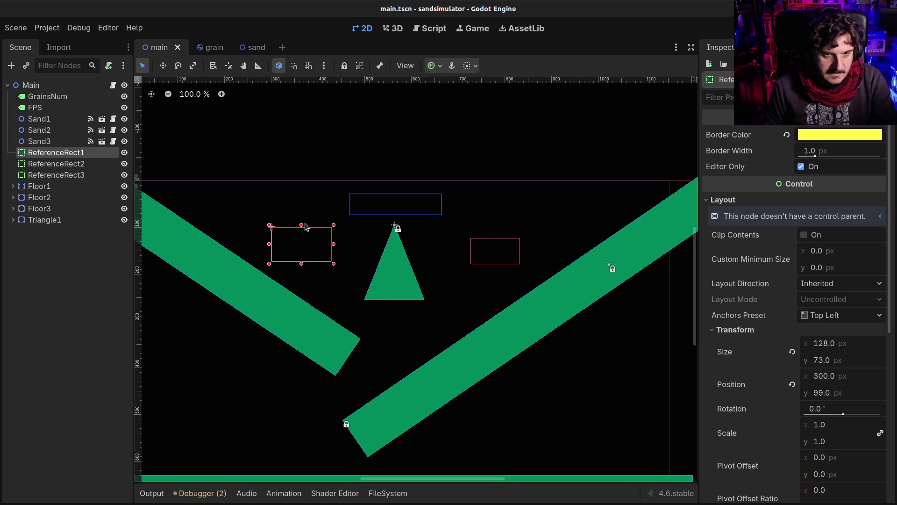
pyautogui.moveTo(301, 226)
pyautogui.mouseDown()
pyautogui.moveTo(302, 166)
pyautogui.moveTo(304, 194)
pyautogui.moveTo(272, 154)
pyautogui.mouseUp()
pyautogui.press('F5')
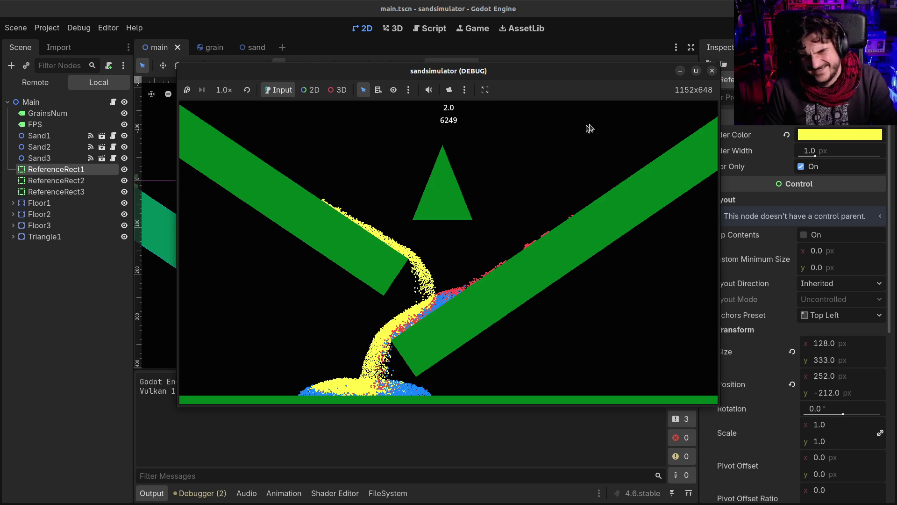
pyautogui.click(712, 70)
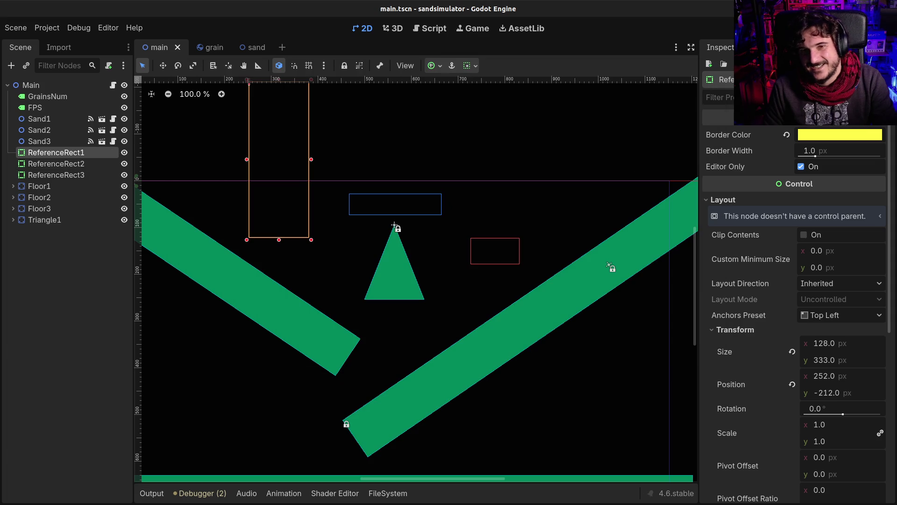
# Shrink ReferenceRect1 to a thin strip, test it, then move ReferenceRect1 and 2 beneath Sand1 and Sand2
pyautogui.moveTo(280, 240); pyautogui.dragTo(287, 206)
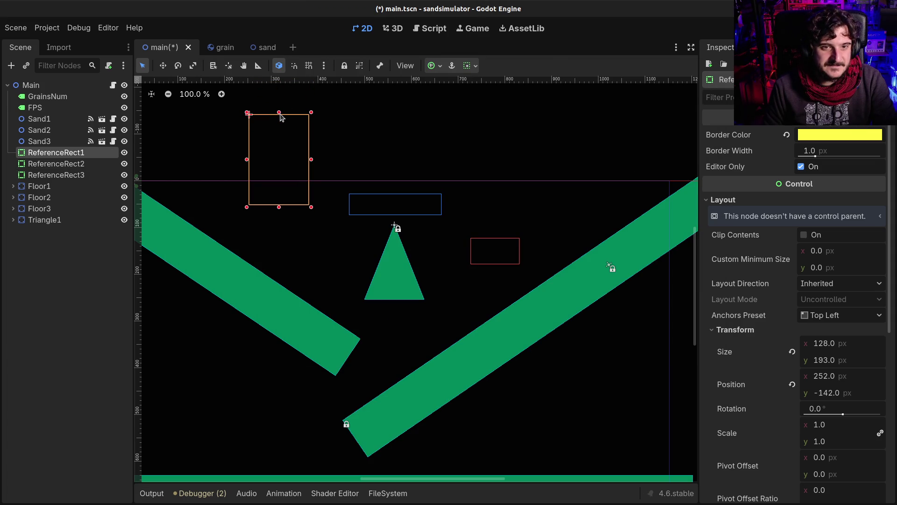
pyautogui.moveTo(280, 114)
pyautogui.mouseDown()
pyautogui.moveTo(278, 182)
pyautogui.moveTo(292, 218)
pyautogui.mouseUp()
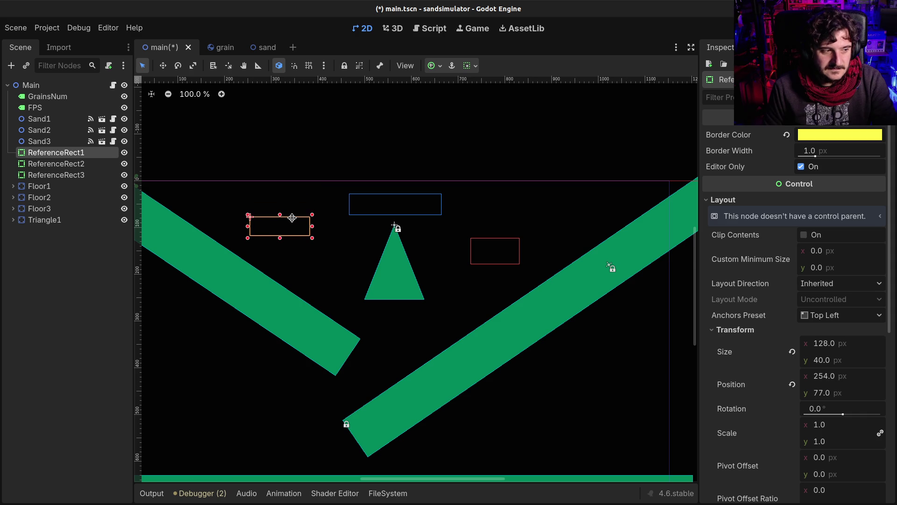
pyautogui.press('F5')
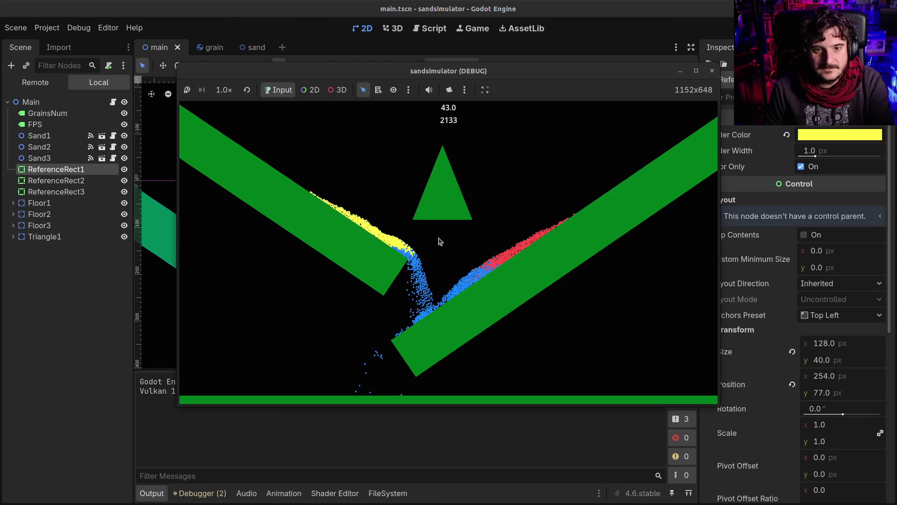
pyautogui.click(712, 71)
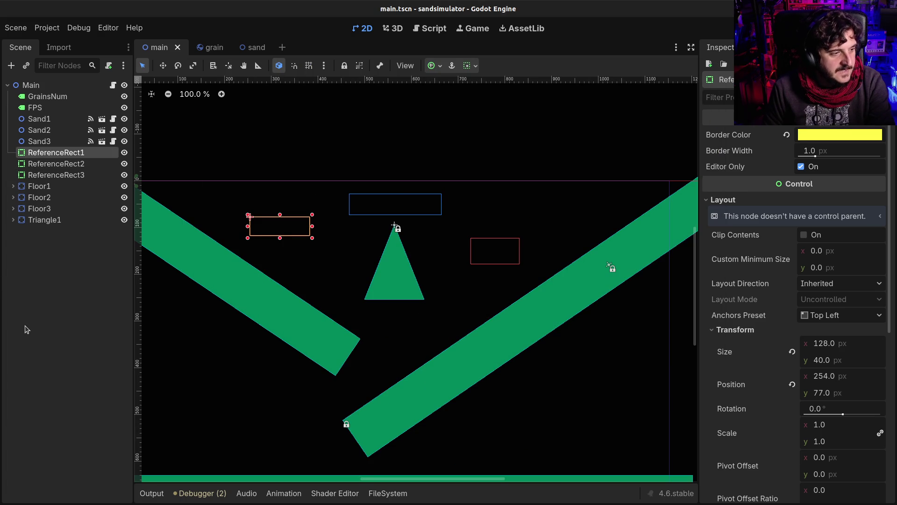
pyautogui.moveTo(40, 154); pyautogui.dragTo(38, 125)
pyautogui.moveTo(39, 169); pyautogui.dragTo(43, 148)
# Inspect Sand1 and the three ReferenceRects in the Scene tree, then save main.tscn
pyautogui.click(47, 123)
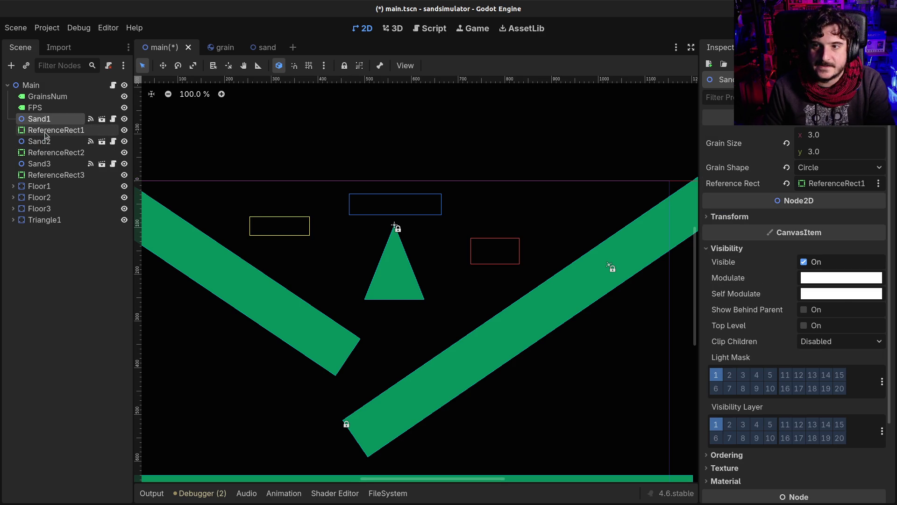
pyautogui.click(47, 131)
pyautogui.click(46, 123)
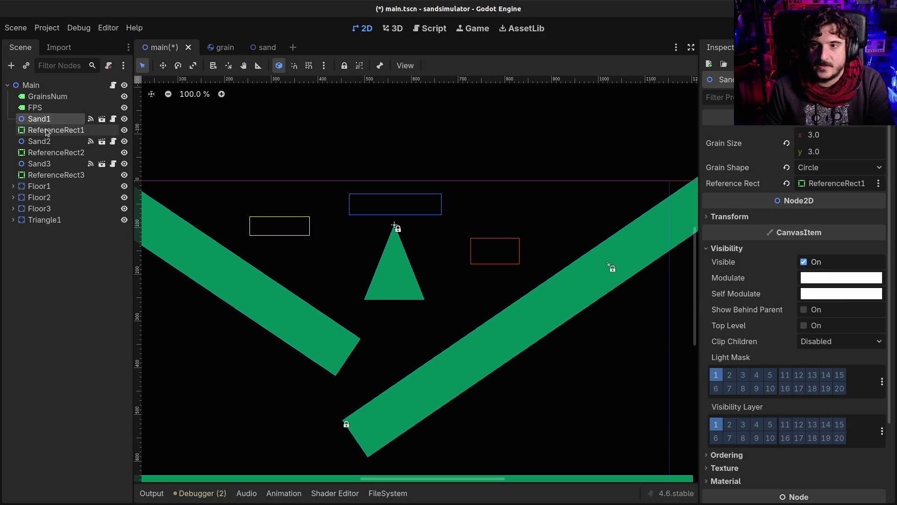
pyautogui.click(46, 132)
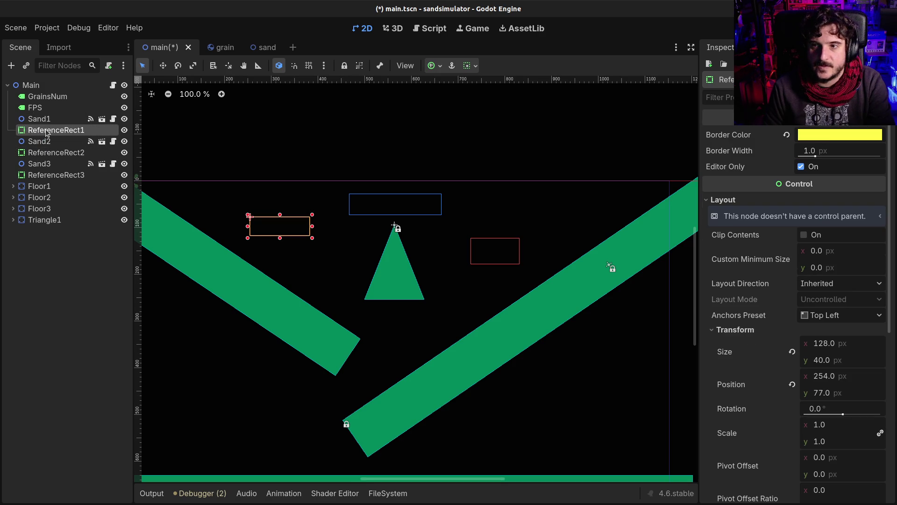
pyautogui.click(41, 154)
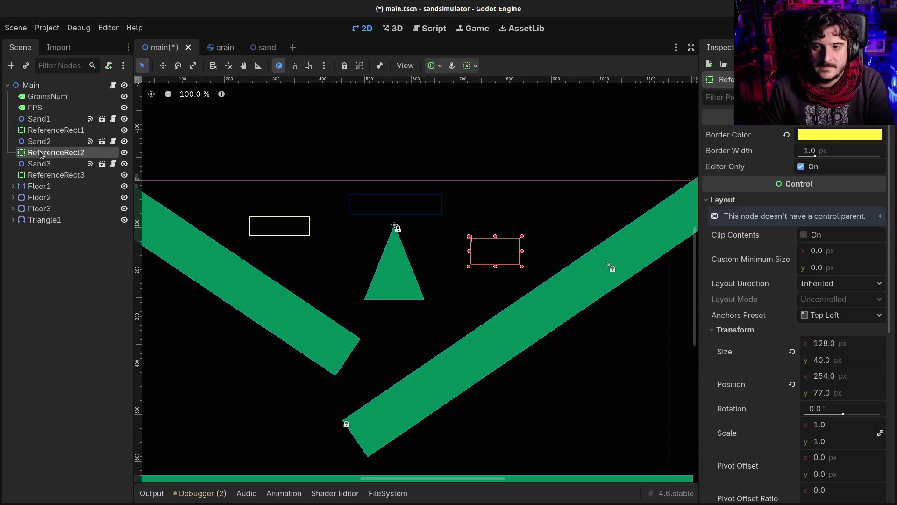
pyautogui.click(40, 176)
pyautogui.click(40, 301)
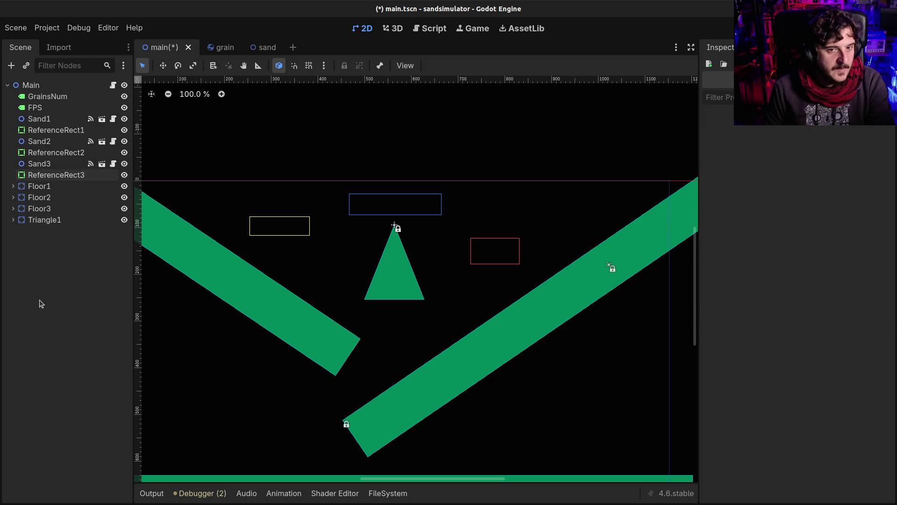
pyautogui.hotkey('ctrl', 's')
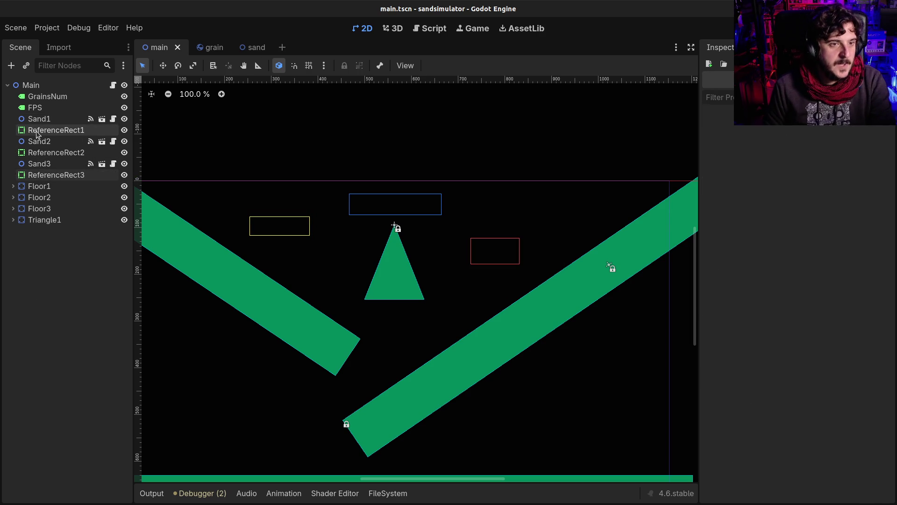
# Open grain.tscn and select the Grain body to view its physics material
pyautogui.click(39, 118)
pyautogui.click(51, 130)
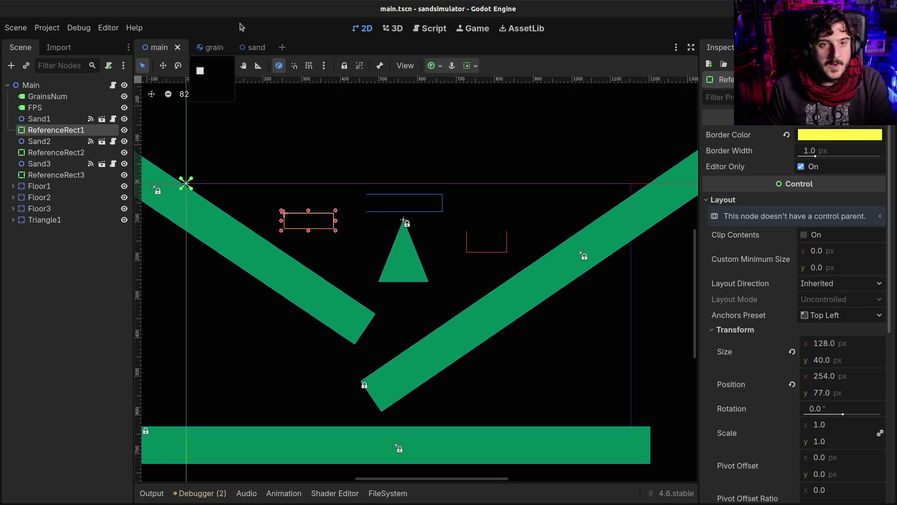
pyautogui.click(210, 47)
pyautogui.click(56, 88)
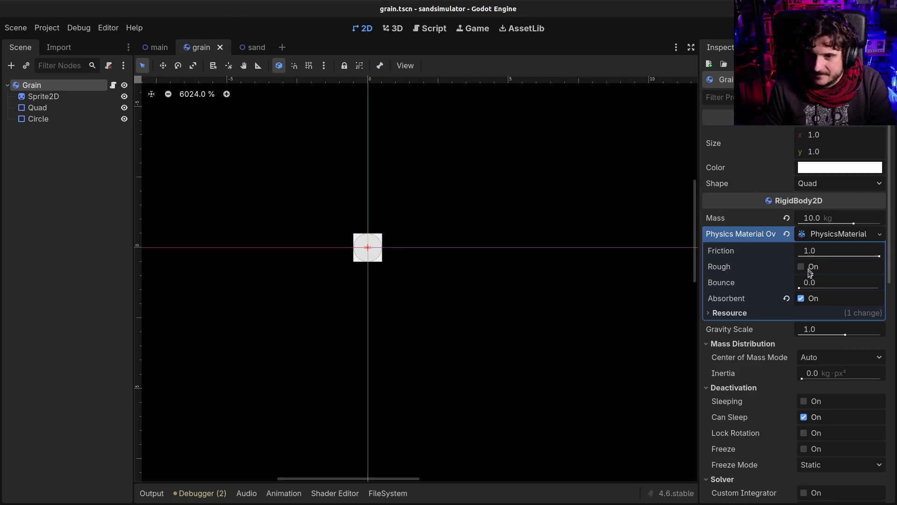
# Nudge the grain's Bounce slightly above zero and test it over two runs
pyautogui.moveTo(800, 289); pyautogui.dragTo(802, 290)
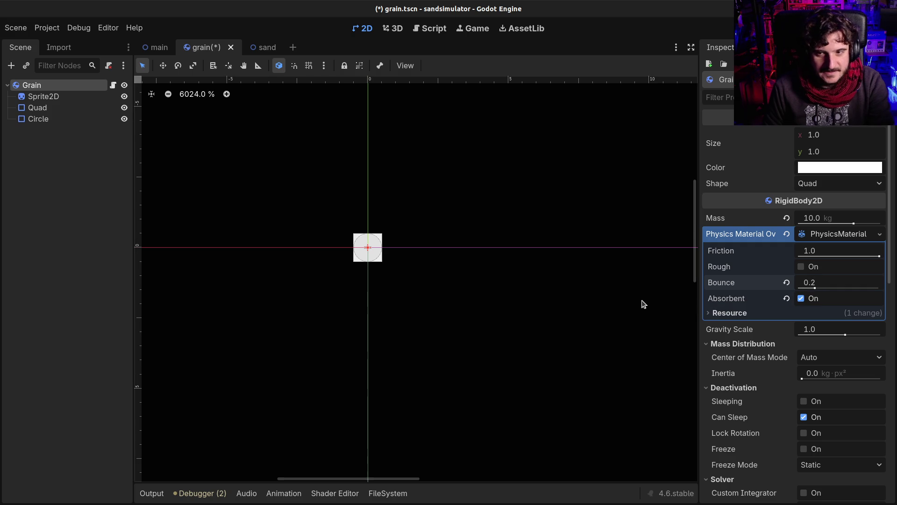
pyautogui.press('F5')
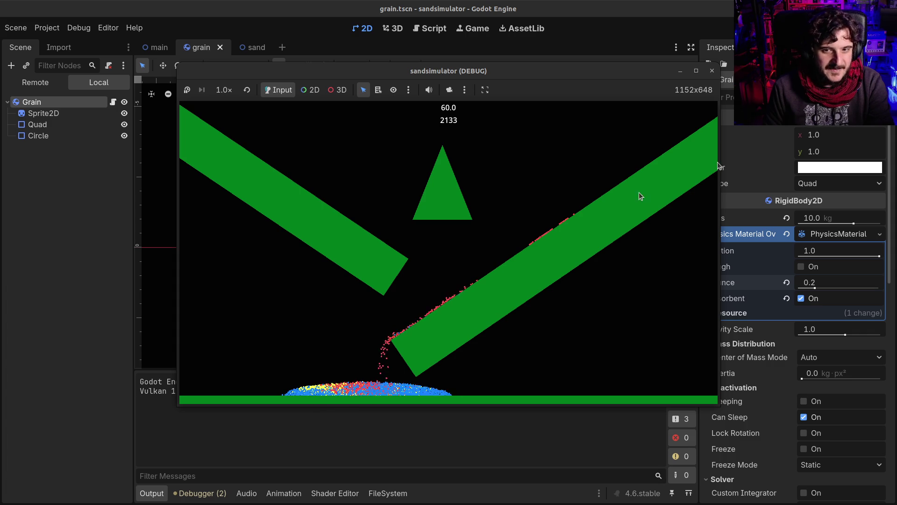
pyautogui.click(788, 243)
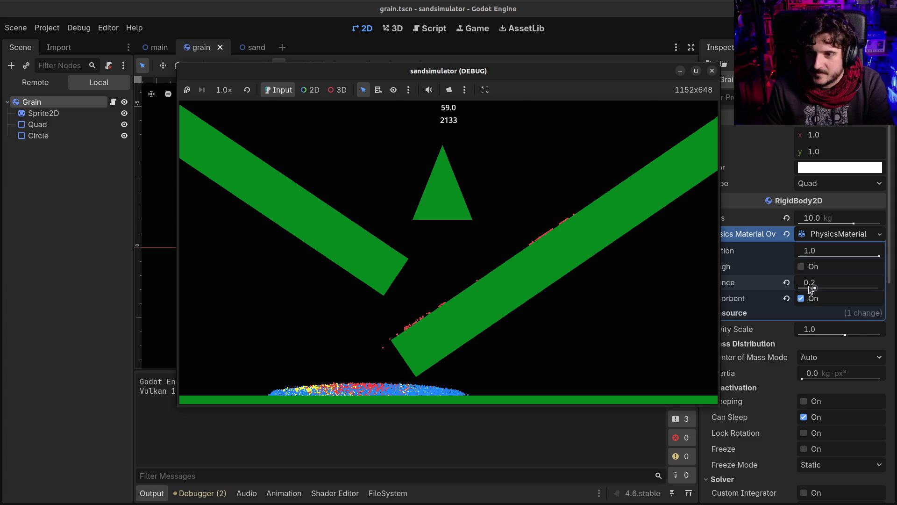
pyautogui.moveTo(816, 288); pyautogui.dragTo(822, 289)
pyautogui.press('F5')
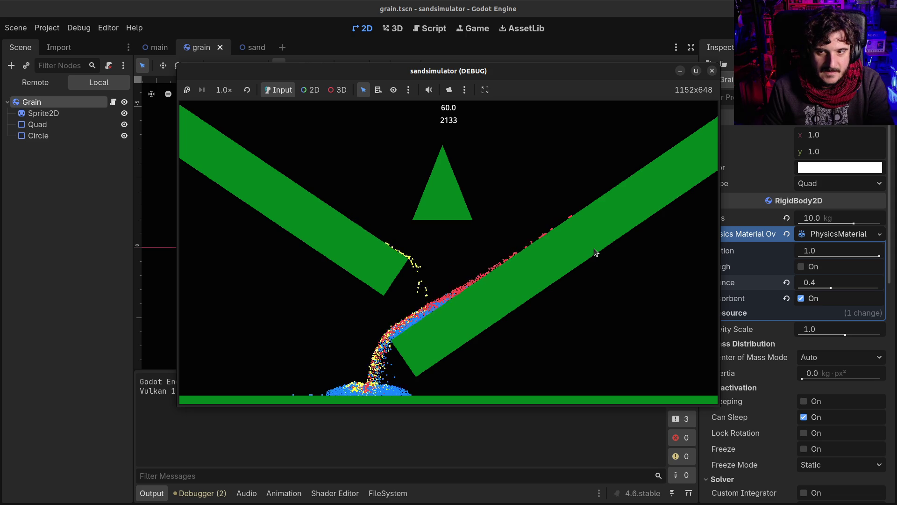
pyautogui.click(712, 71)
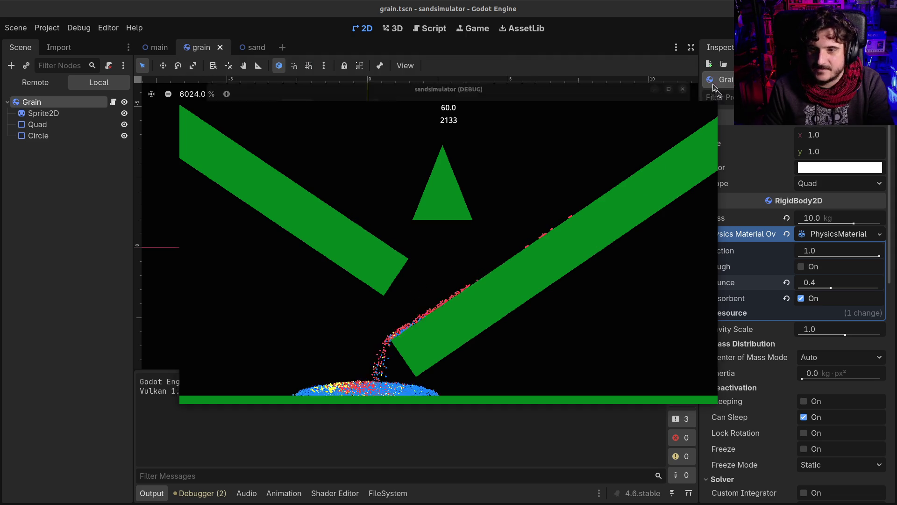
# Set the grain's Bounce to 1.0 and Friction to 0.0, then test-run
pyautogui.moveTo(829, 288); pyautogui.dragTo(880, 287)
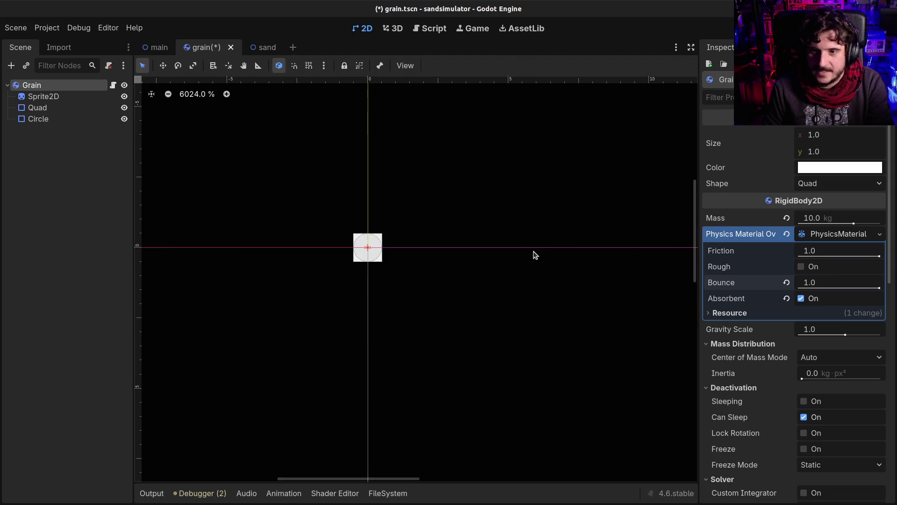
pyautogui.moveTo(879, 257); pyautogui.dragTo(800, 257)
pyautogui.press('F5')
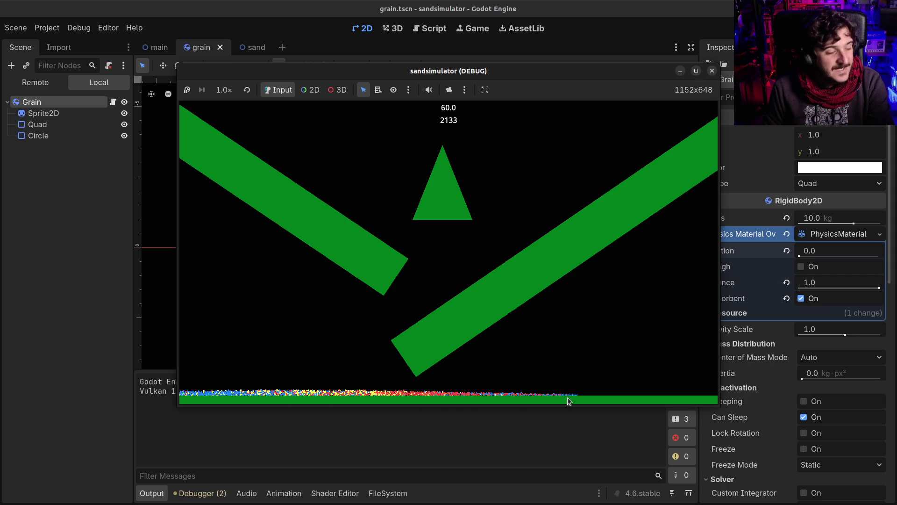
pyautogui.click(711, 70)
# Enter a Bounce of 10.0 for the grain and test-run the simulation
pyautogui.click(823, 284)
pyautogui.write('0')
pyautogui.press('Return')
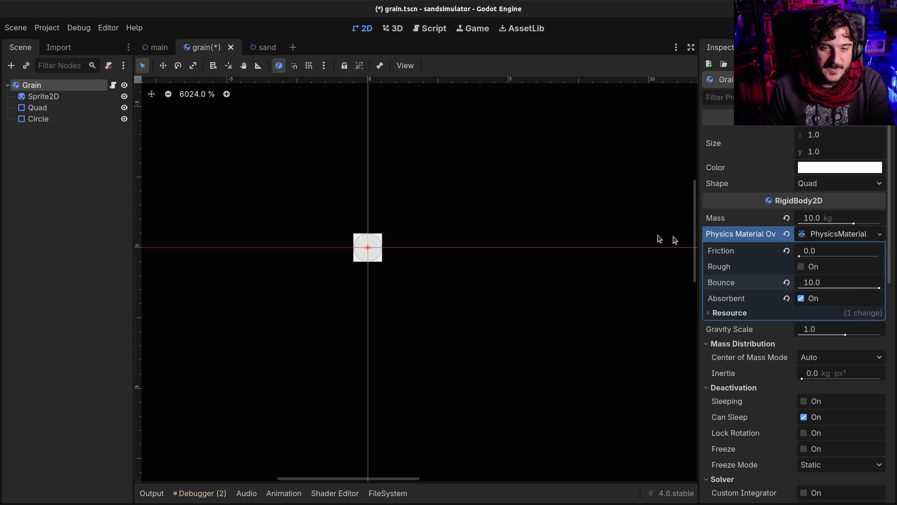
pyautogui.press('F5')
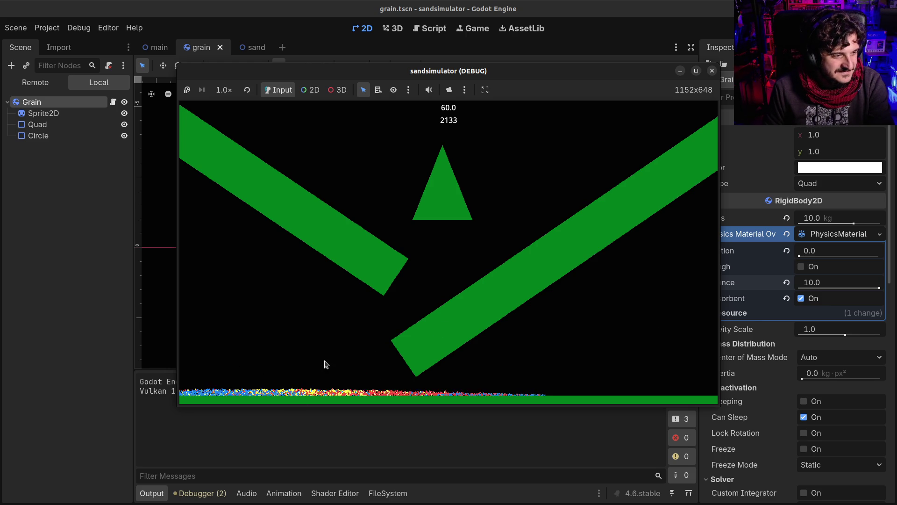
pyautogui.press('F8')
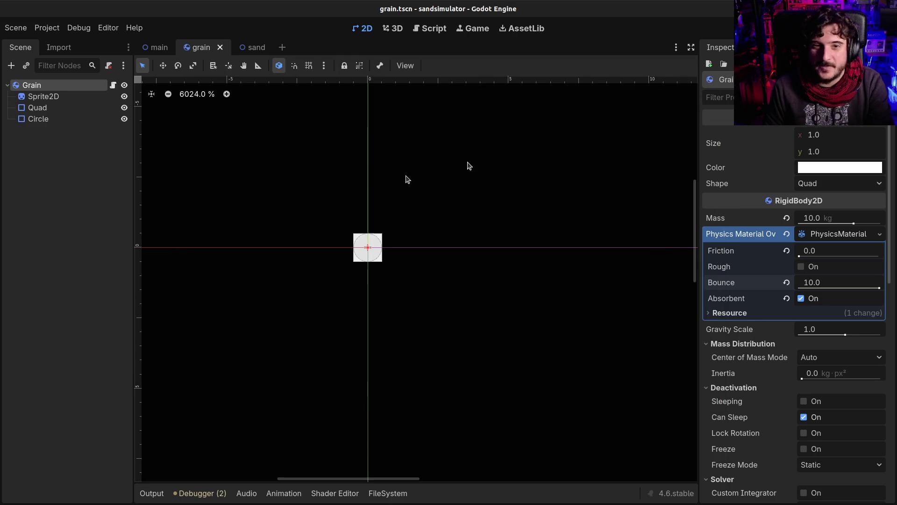
# Give Floor1 in the main scene a new PhysicsMaterial with Bounce 1.0
pyautogui.click(161, 49)
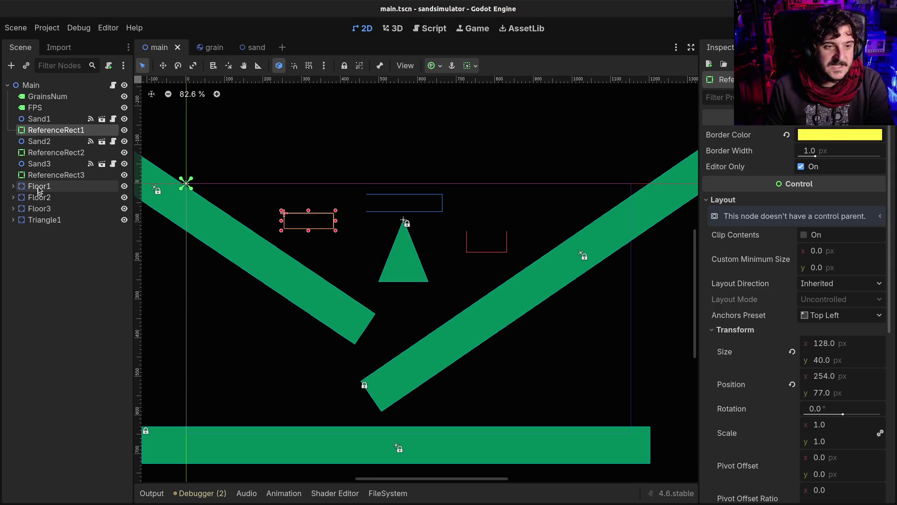
pyautogui.click(39, 187)
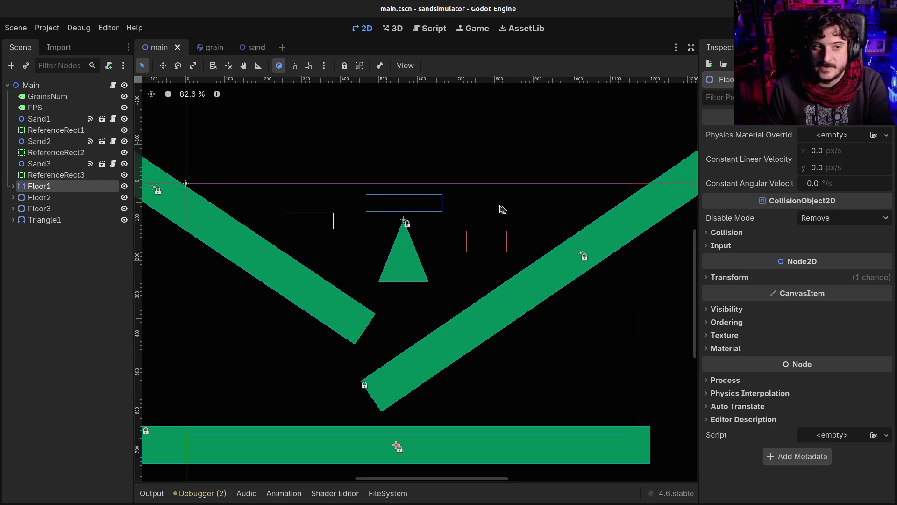
pyautogui.click(841, 136)
pyautogui.click(840, 164)
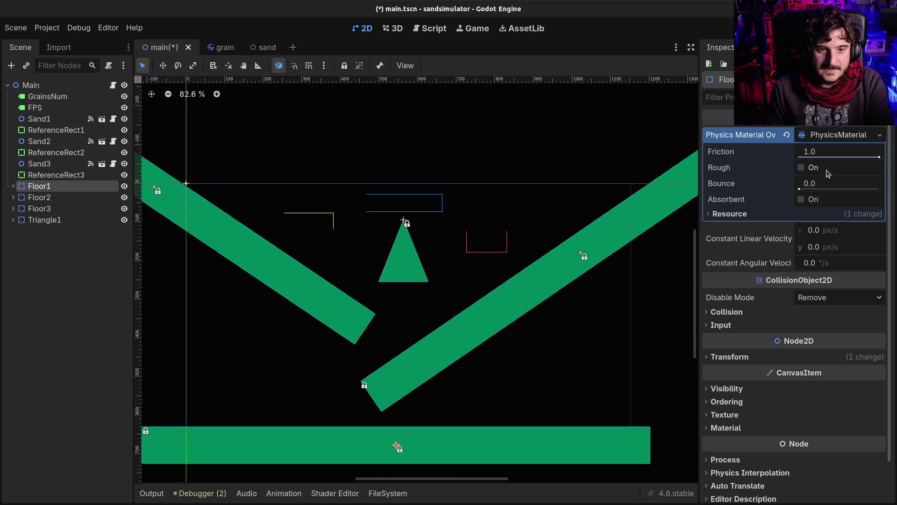
pyautogui.scroll(-3, 306, 275)
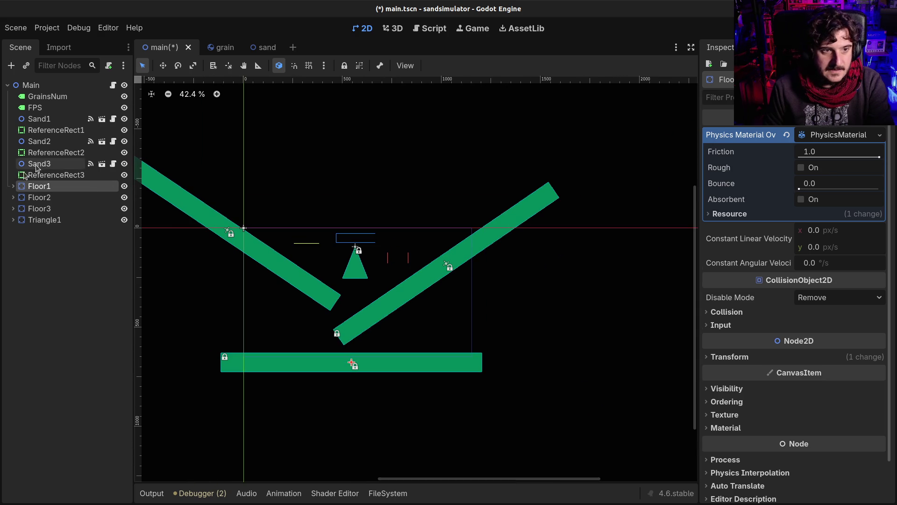
pyautogui.click(123, 186)
pyautogui.click(123, 186)
pyautogui.scroll(3, 355, 291)
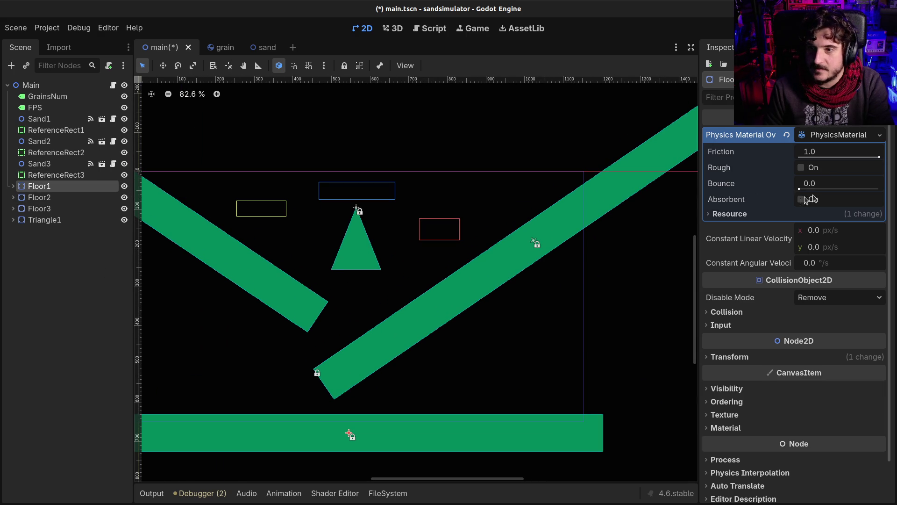
pyautogui.moveTo(802, 189)
pyautogui.mouseDown()
pyautogui.moveTo(889, 181)
pyautogui.moveTo(695, 158)
pyautogui.mouseUp()
# Test the bouncy floor, then clear Floor1's material override and save main.tscn
pyautogui.press('F5')
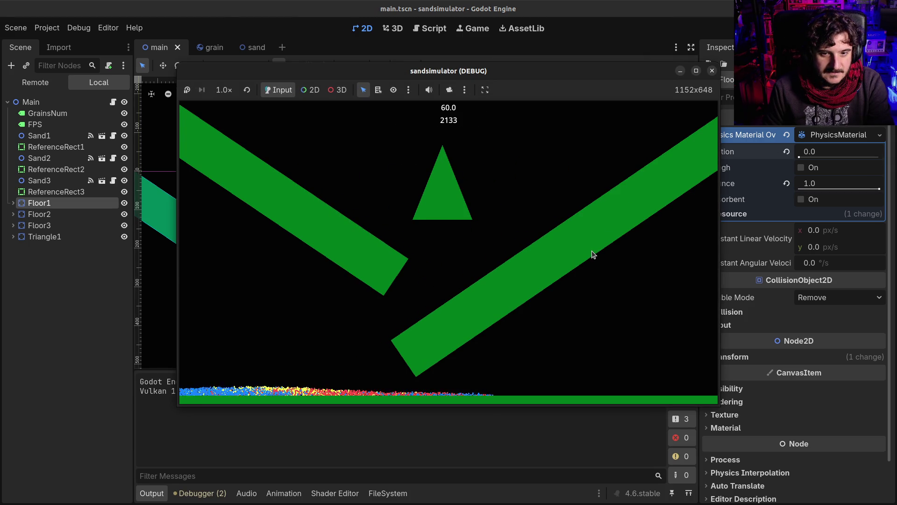
pyautogui.click(712, 71)
pyautogui.click(787, 135)
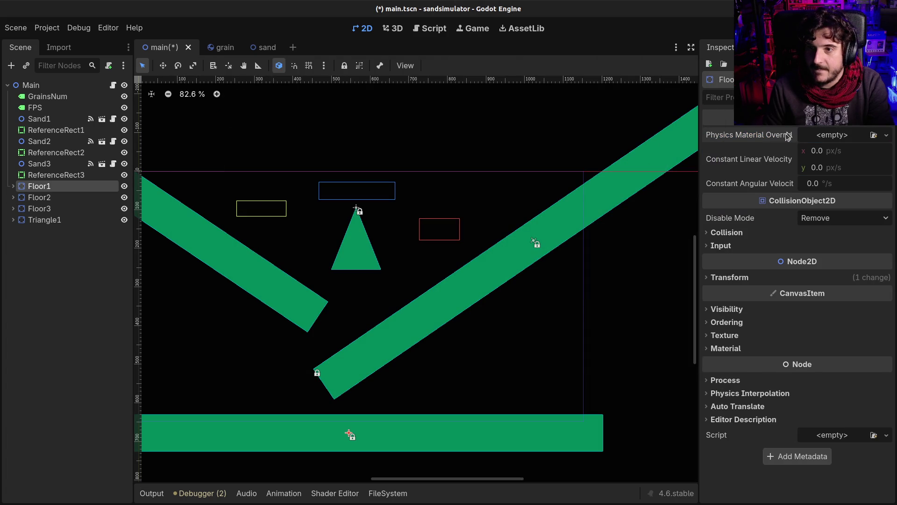
pyautogui.hotkey('ctrl', 's')
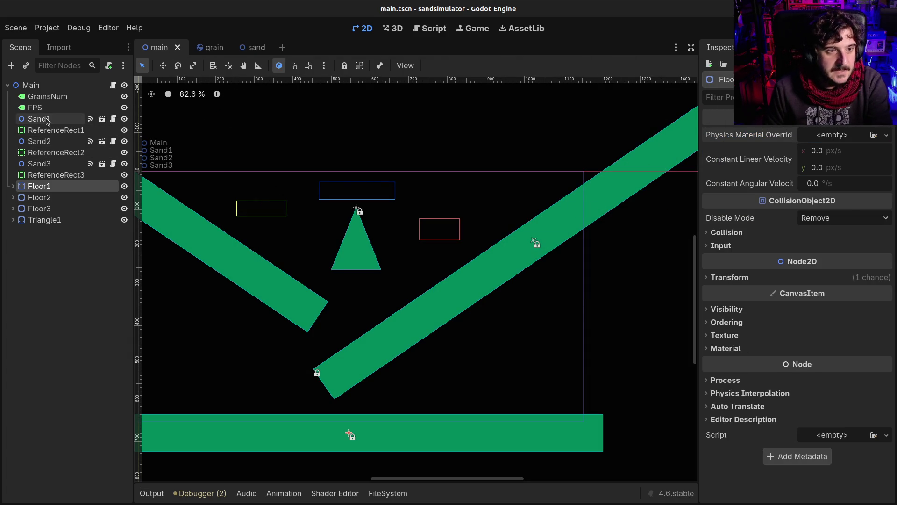
pyautogui.click(210, 47)
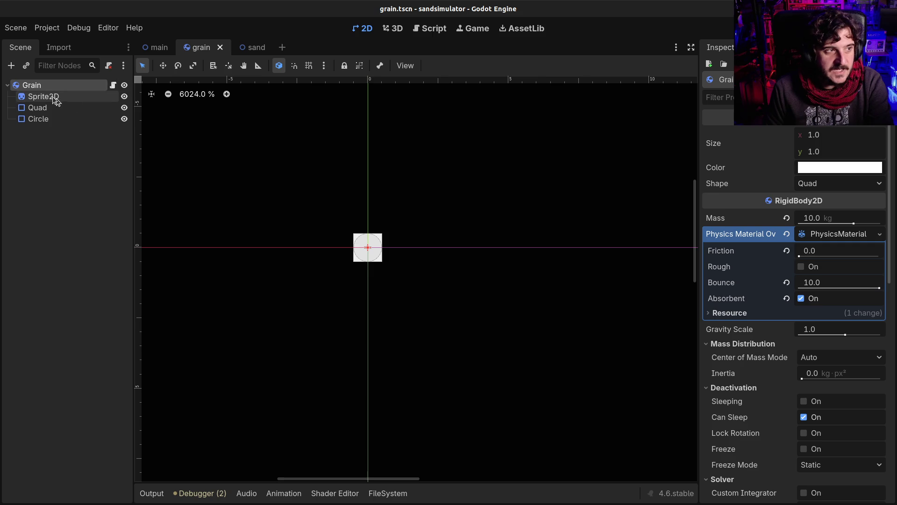
# Set the grain's Mass to 1.0 kg and test-run the sand simulation
pyautogui.click(825, 221)
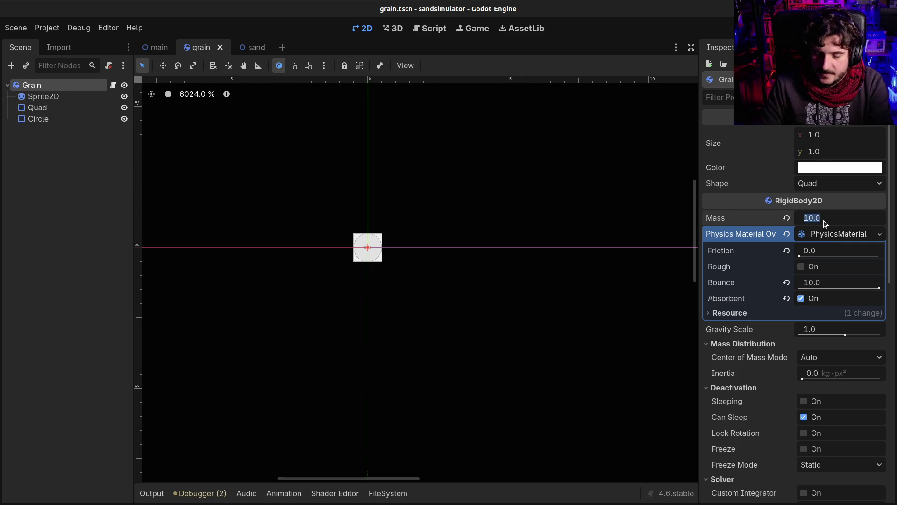
pyautogui.write('1')
pyautogui.press('Return')
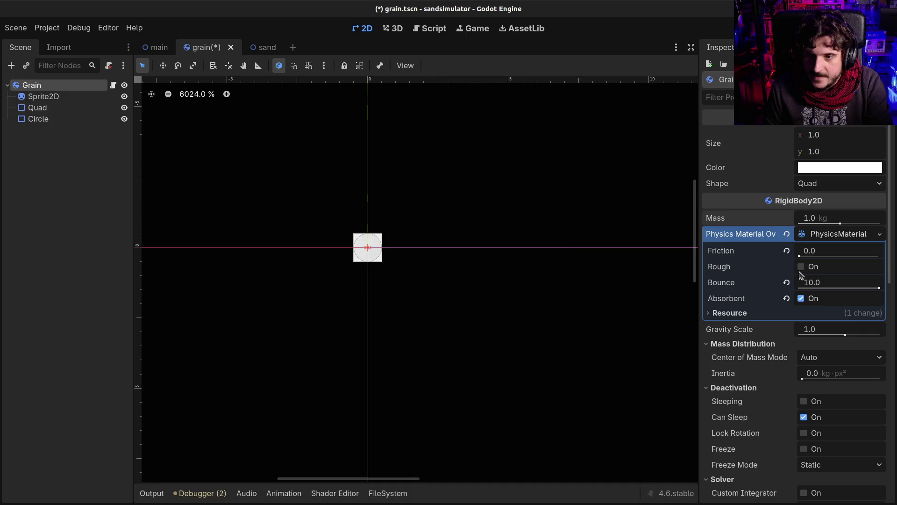
pyautogui.press('F5')
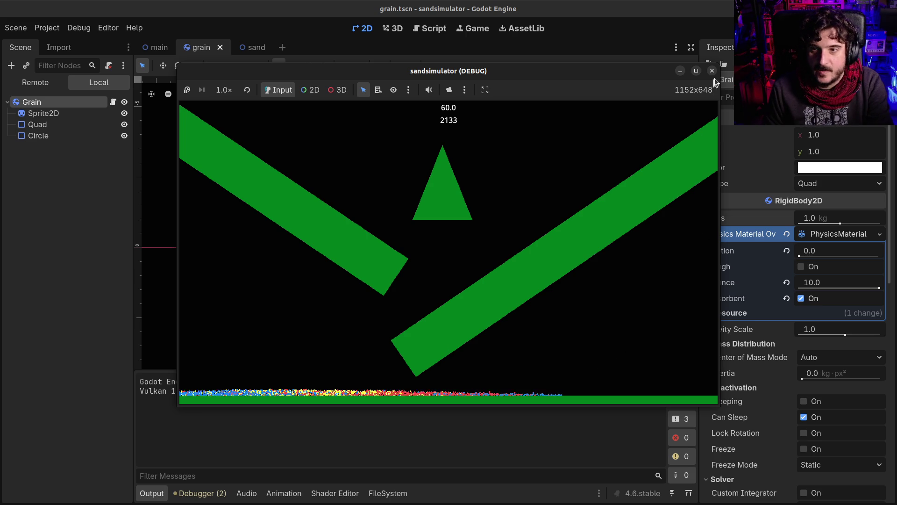
pyautogui.click(712, 70)
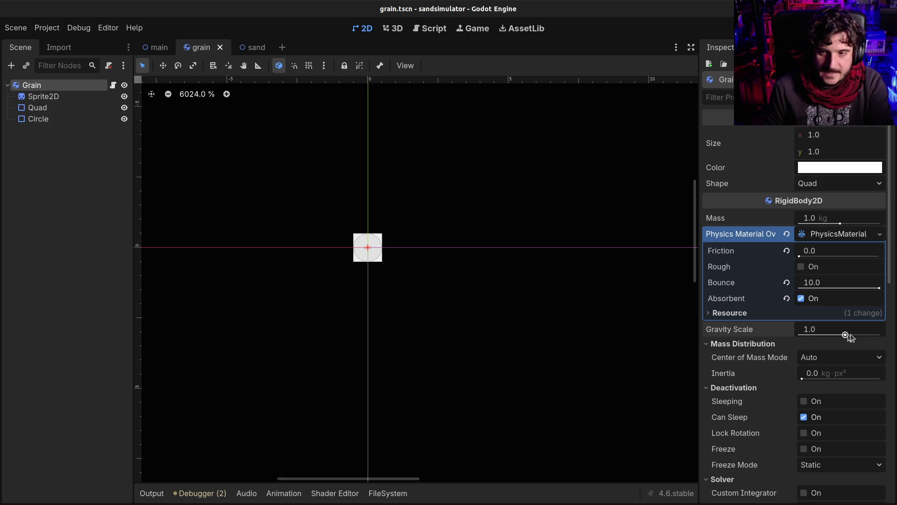
# Try a stronger grain gravity scale near 6 and a negative one near -5.2, testing each
pyautogui.moveTo(852, 335); pyautogui.dragTo(875, 338)
pyautogui.press('F5')
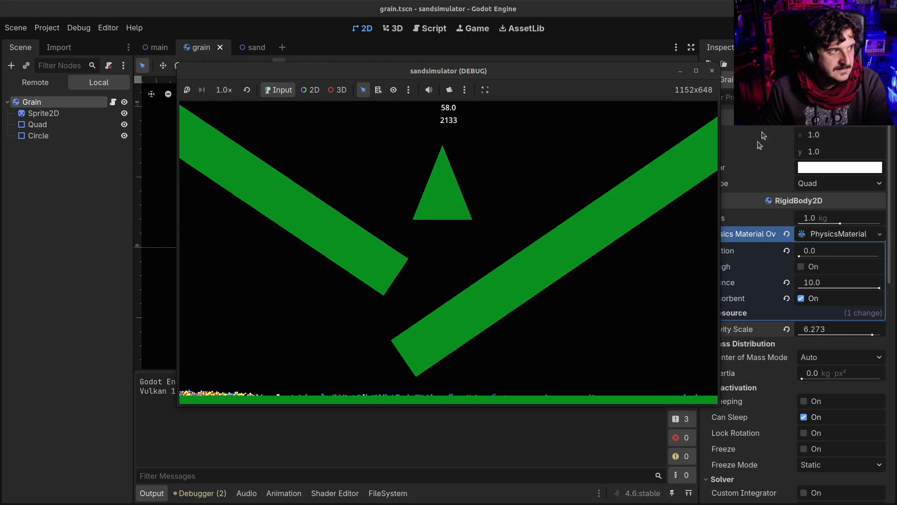
pyautogui.press('F8')
pyautogui.moveTo(870, 335); pyautogui.dragTo(865, 335)
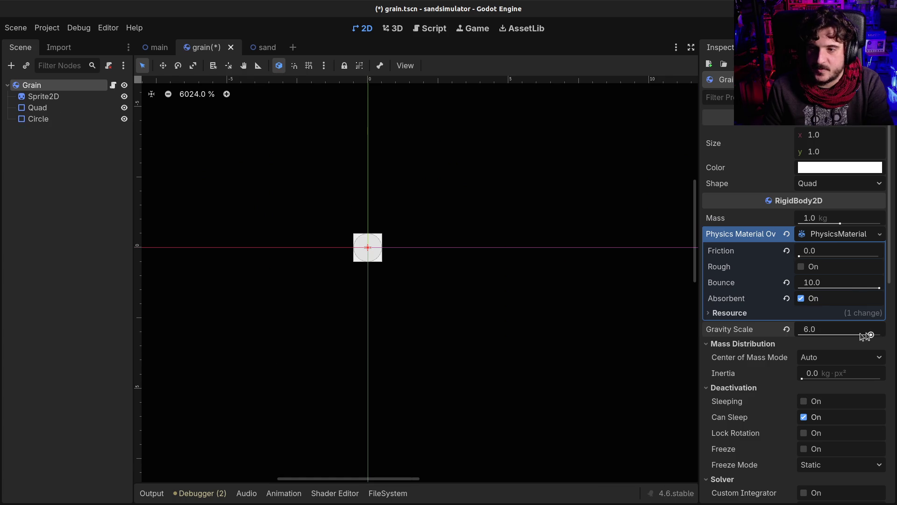
pyautogui.moveTo(810, 336); pyautogui.dragTo(808, 335)
pyautogui.press('F5')
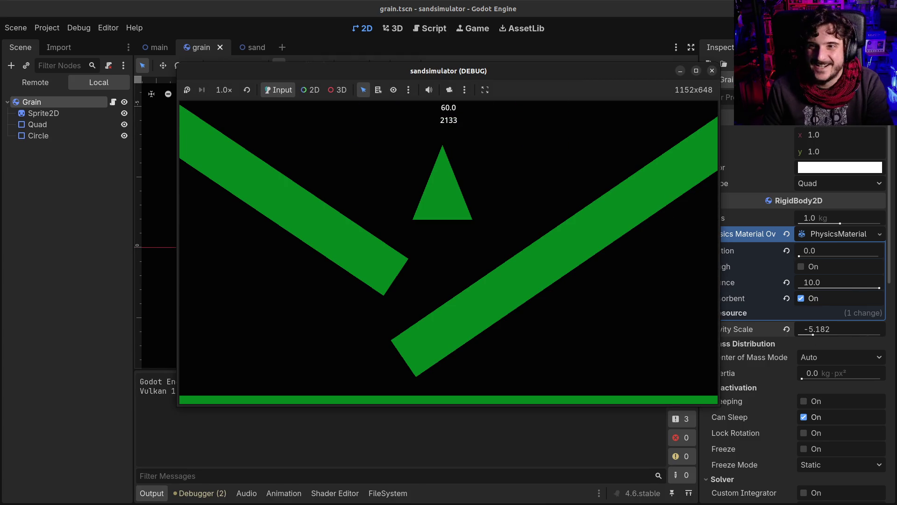
pyautogui.press('F8')
# Set the grain's Gravity Scale to 0.5 and test-run the simulation
pyautogui.click(787, 328)
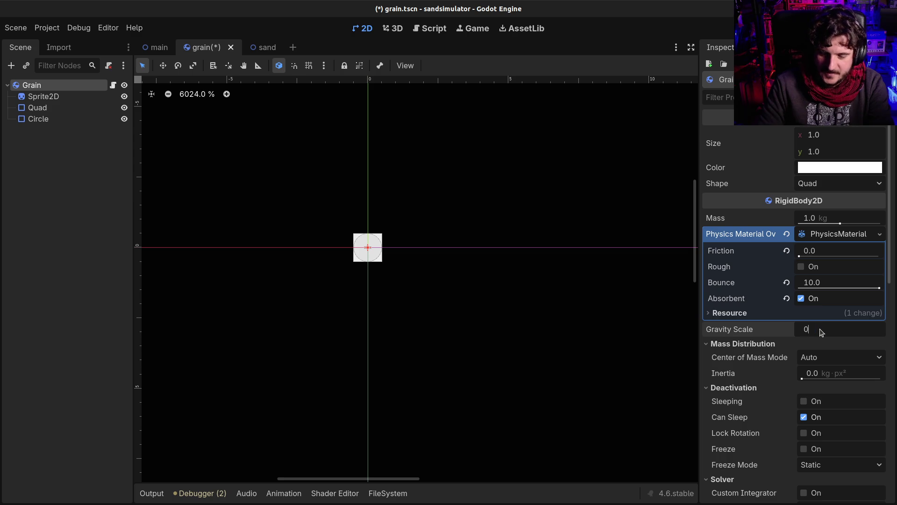
pyautogui.press('F5')
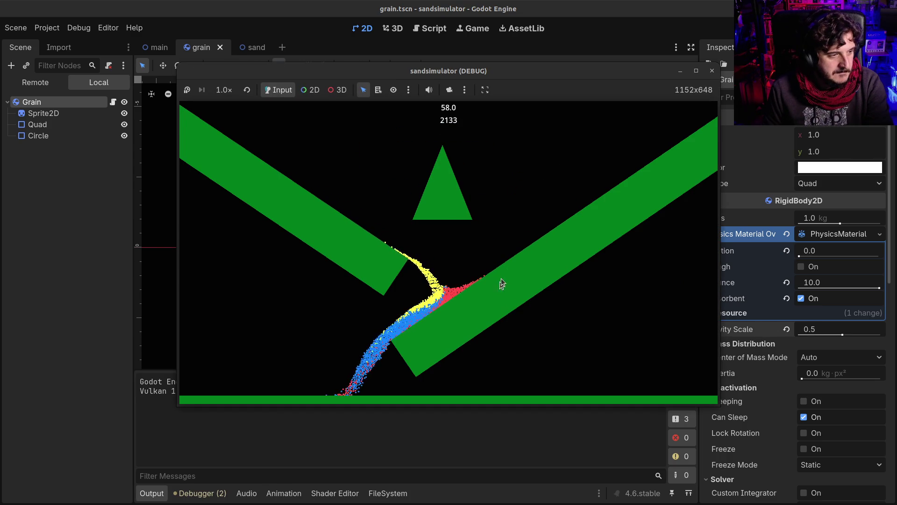
pyautogui.press('F8')
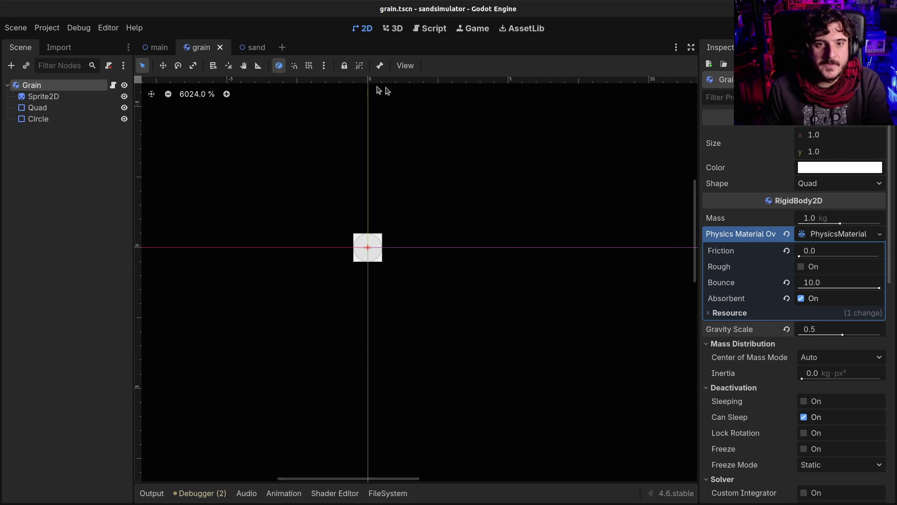
pyautogui.click(472, 28)
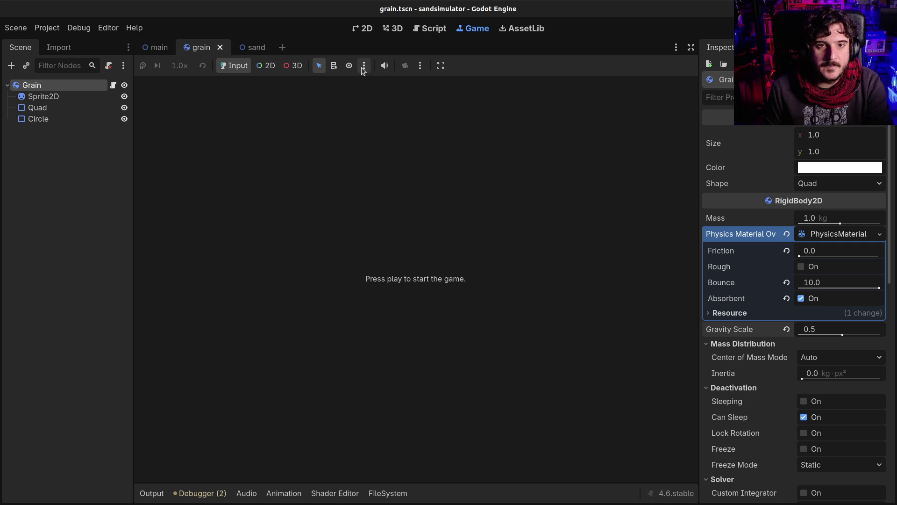
# Turn off Embed Game on Next Play and test-run the game in its own maximized window
pyautogui.click(437, 66)
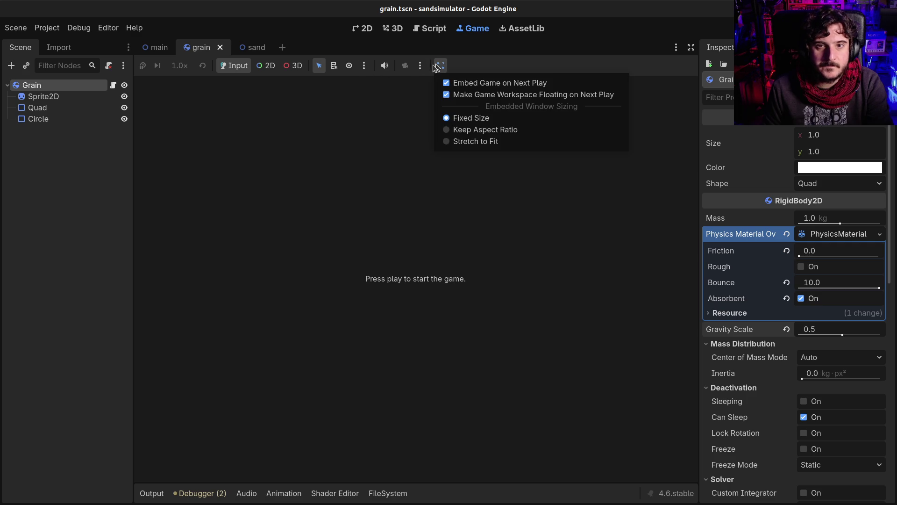
pyautogui.click(468, 83)
pyautogui.click(366, 29)
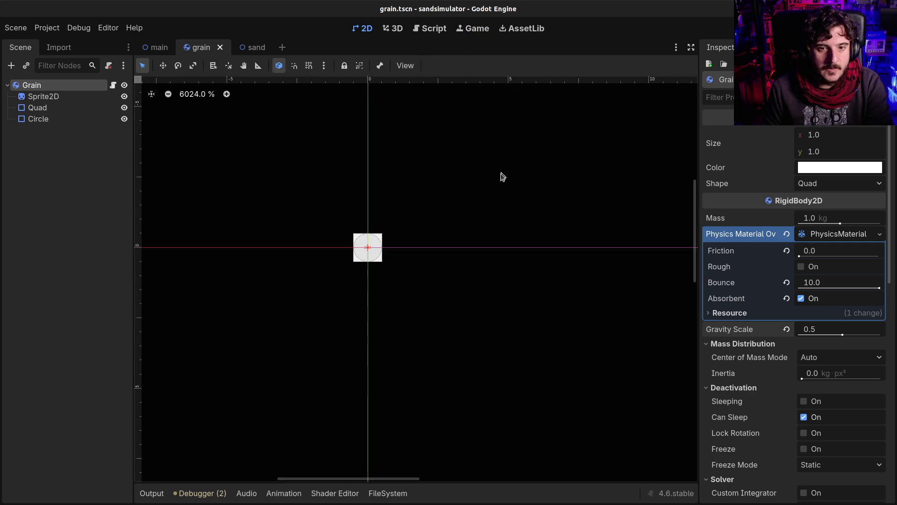
pyautogui.press('F5')
pyautogui.press('super+Up')
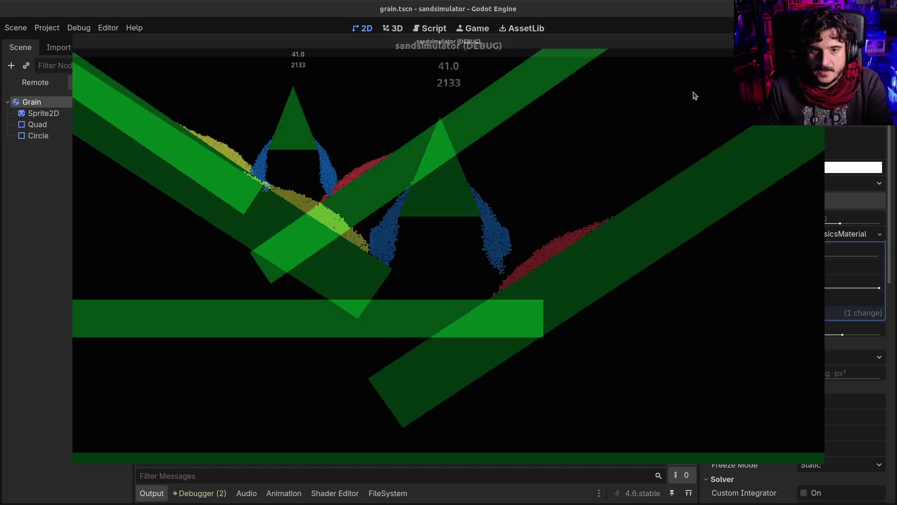
pyautogui.hotkey('alt', 'F4')
# Set the Display › Window Stretch Mode to canvas_items, then view the maximized run and close it
pyautogui.click(46, 28)
pyautogui.click(52, 43)
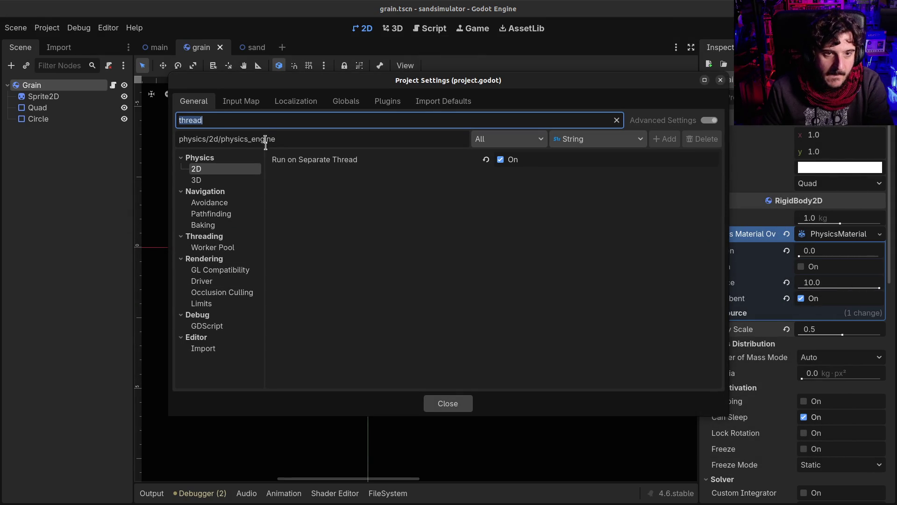
pyautogui.write('window')
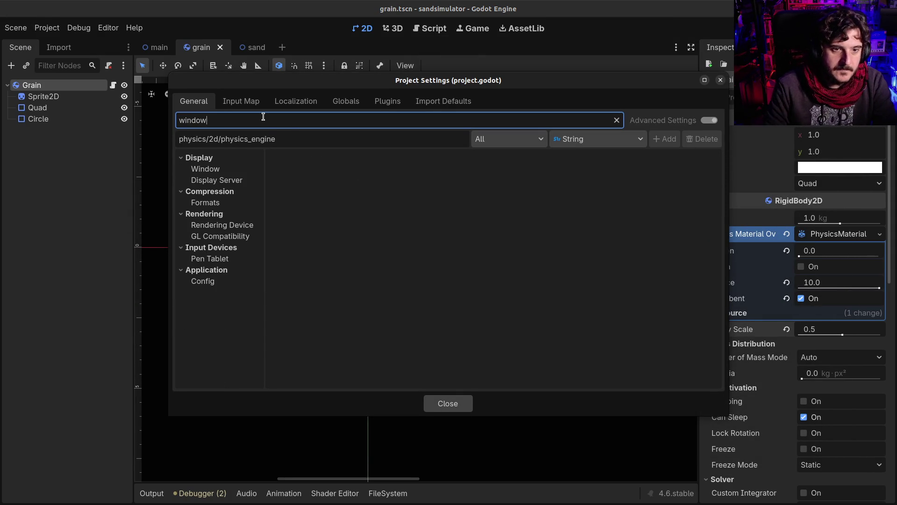
pyautogui.click(229, 171)
pyautogui.scroll(-10, 377, 280)
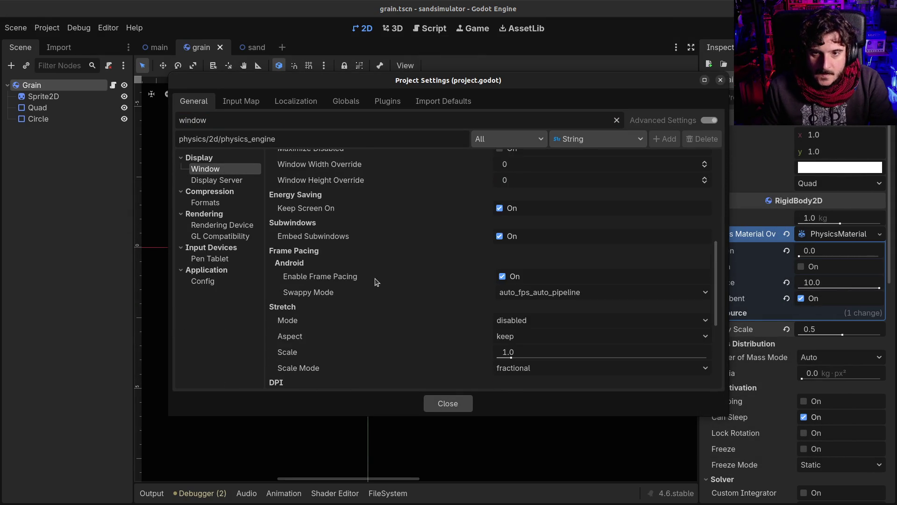
pyautogui.scroll(-3, 376, 282)
pyautogui.click(521, 233)
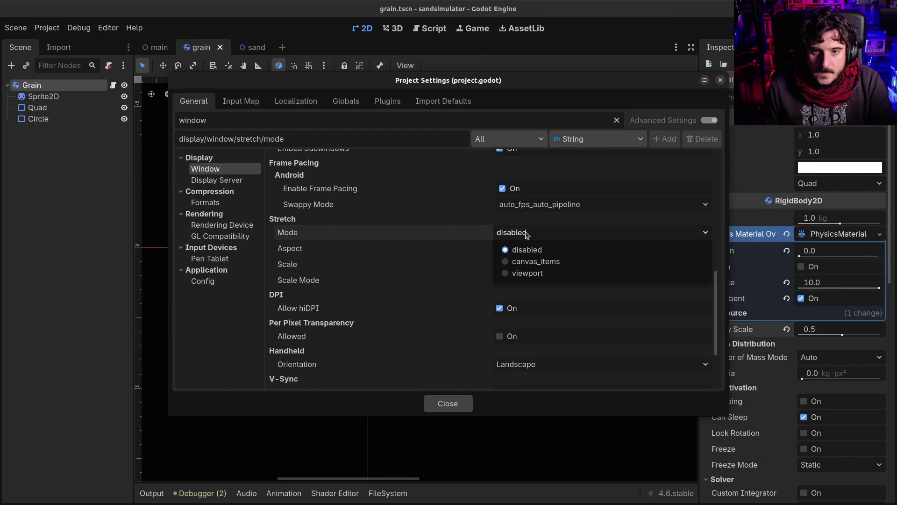
pyautogui.click(536, 262)
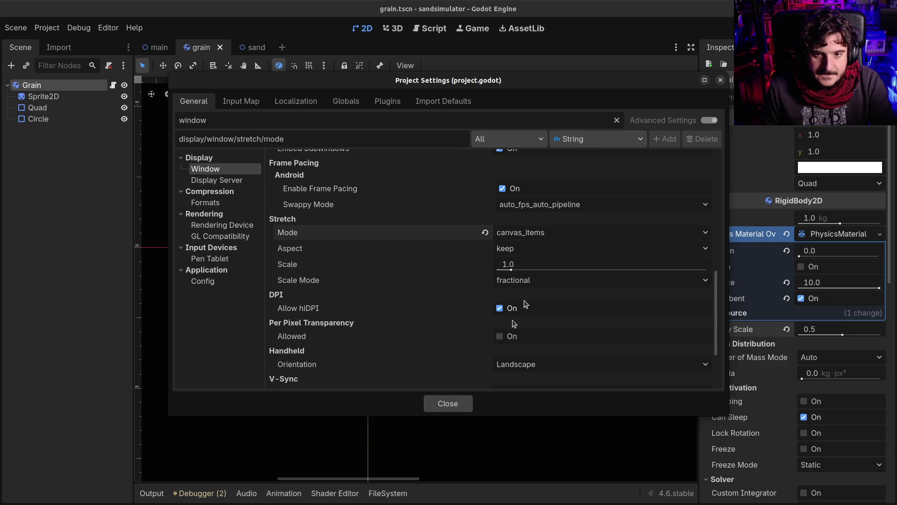
pyautogui.click(462, 405)
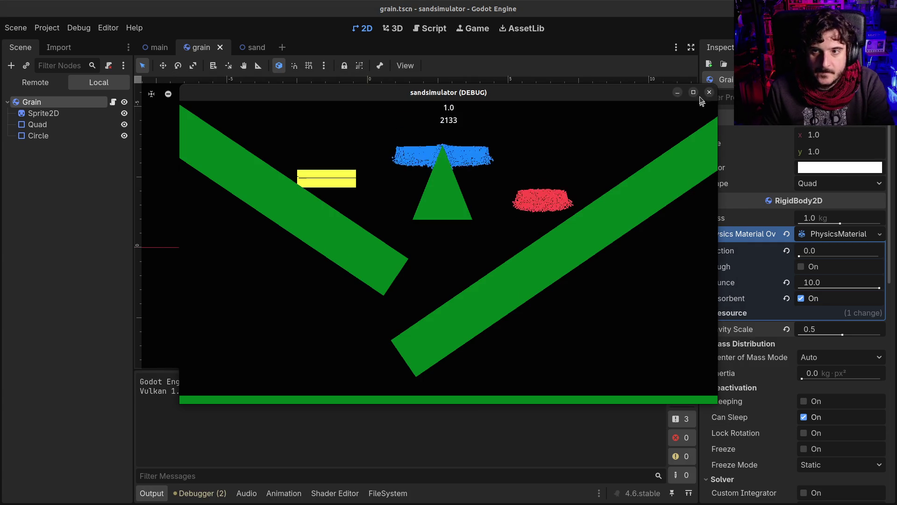
pyautogui.click(694, 92)
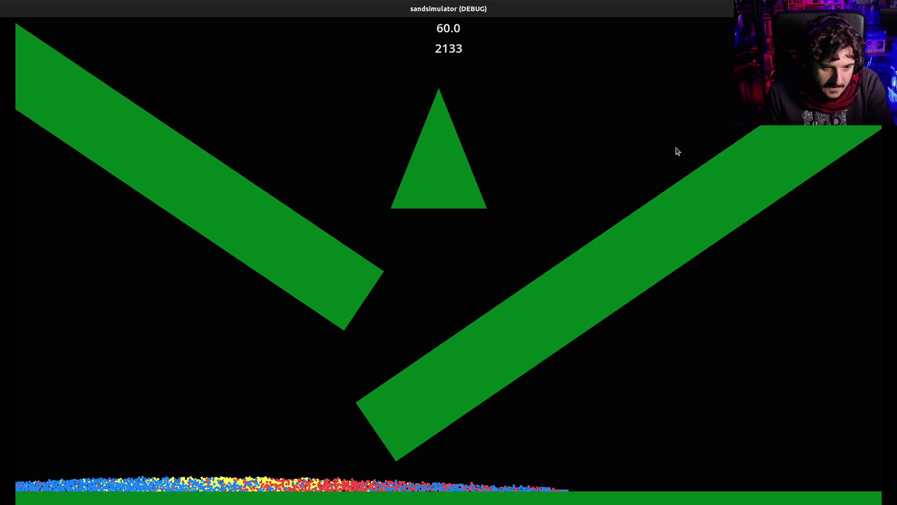
pyautogui.click(888, 9)
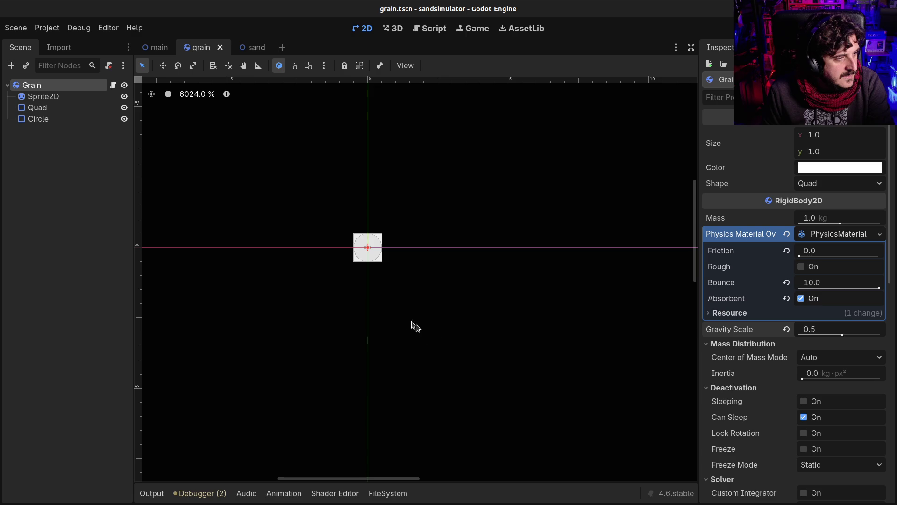
# In the main scene, try a 10 px border on ReferenceRect2, revert it to default, and save
pyautogui.click(159, 48)
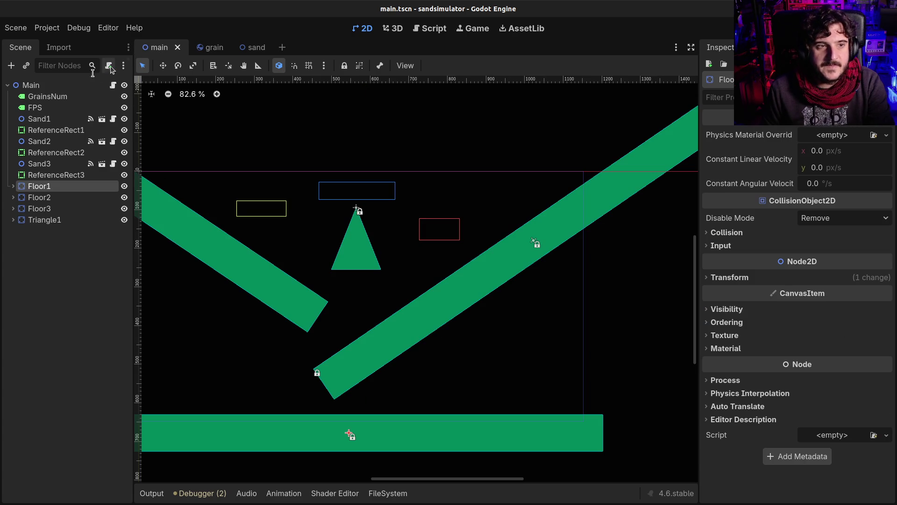
pyautogui.click(43, 120)
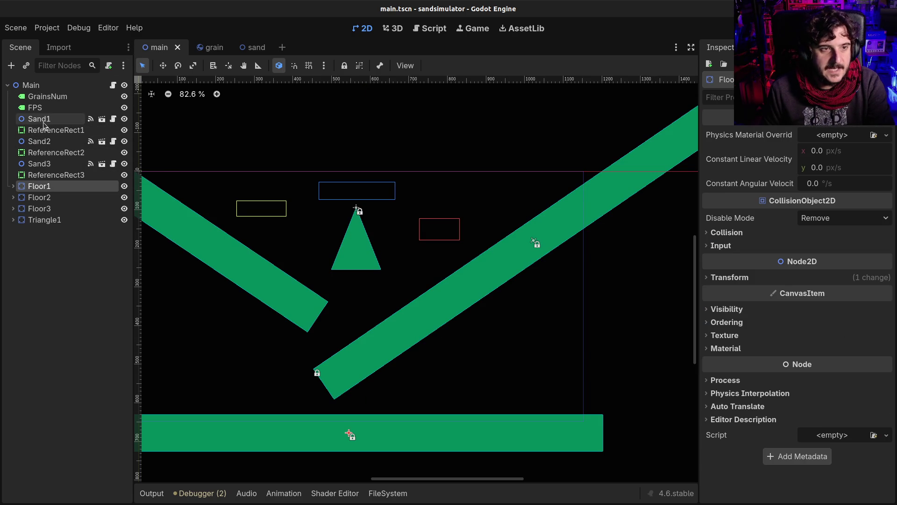
pyautogui.click(70, 174)
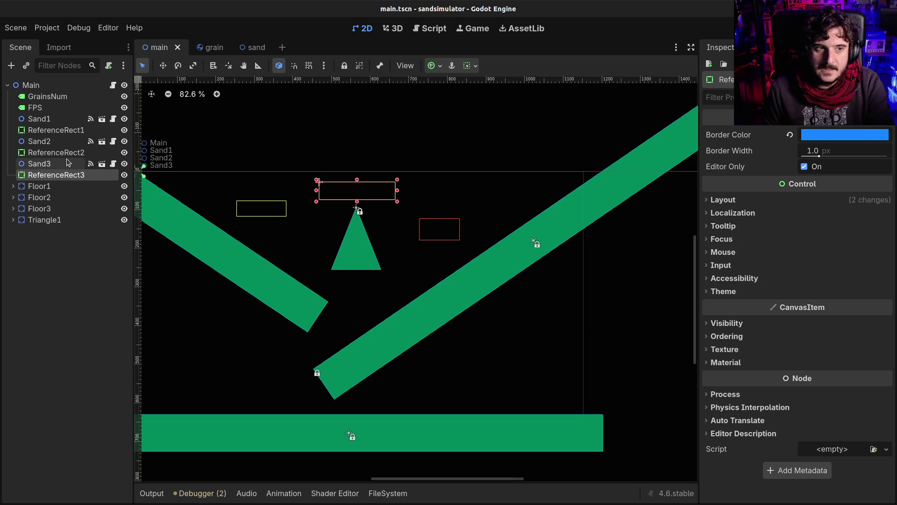
pyautogui.press('Up')
pyautogui.press('Up')
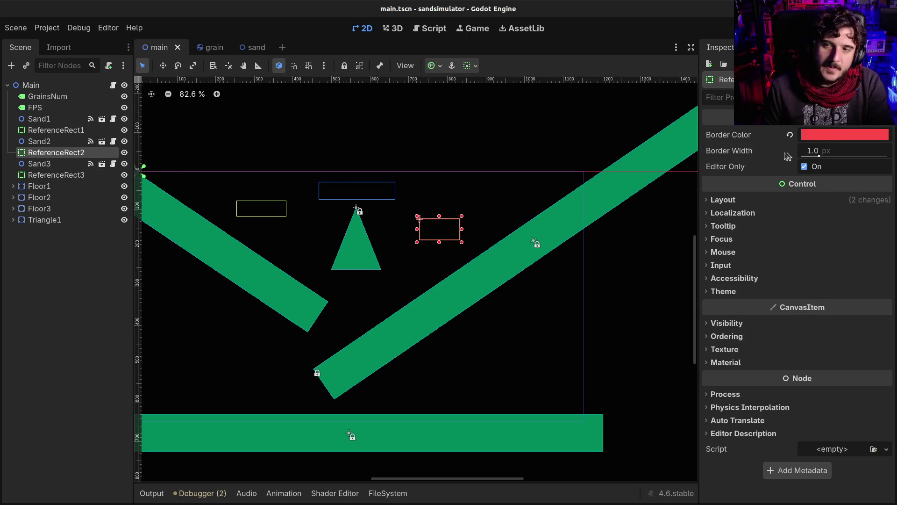
pyautogui.moveTo(819, 157); pyautogui.dragTo(894, 159)
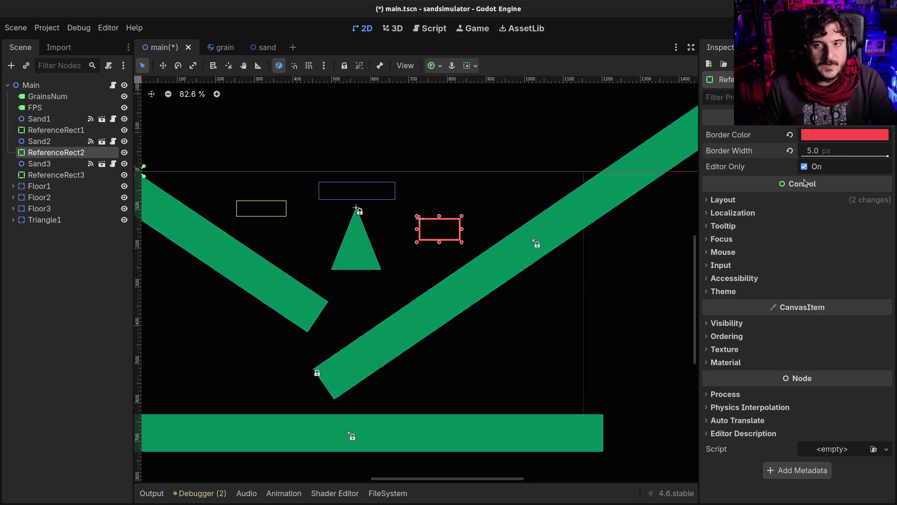
pyautogui.click(826, 154)
pyautogui.write('10')
pyautogui.press('Return')
pyautogui.click(790, 151)
pyautogui.hotkey('ctrl', 's')
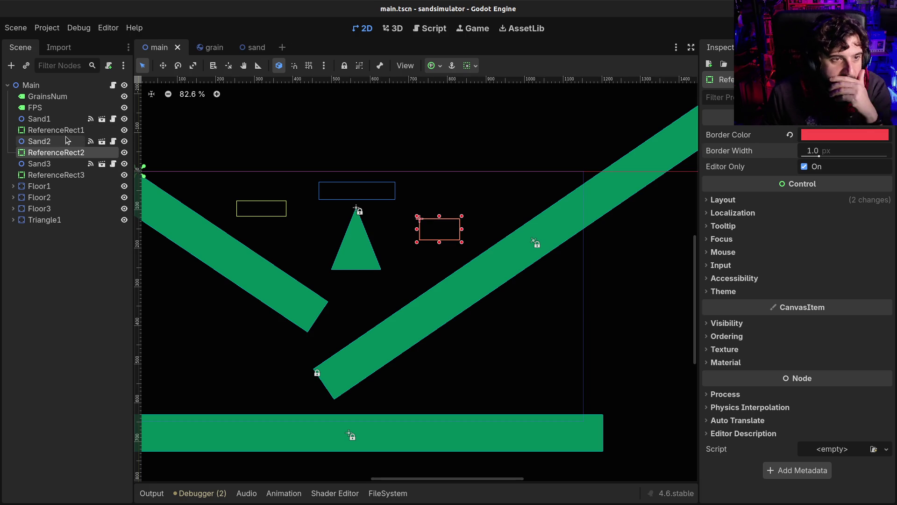
# Inspect the Sand1 emitter and ReferenceRect1, then open Sand1's sand.gd script
pyautogui.click(66, 118)
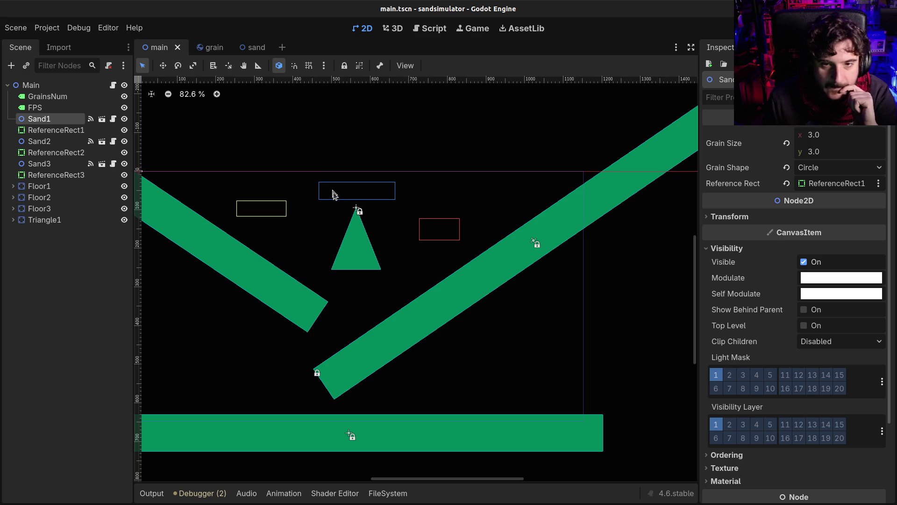
pyautogui.click(55, 133)
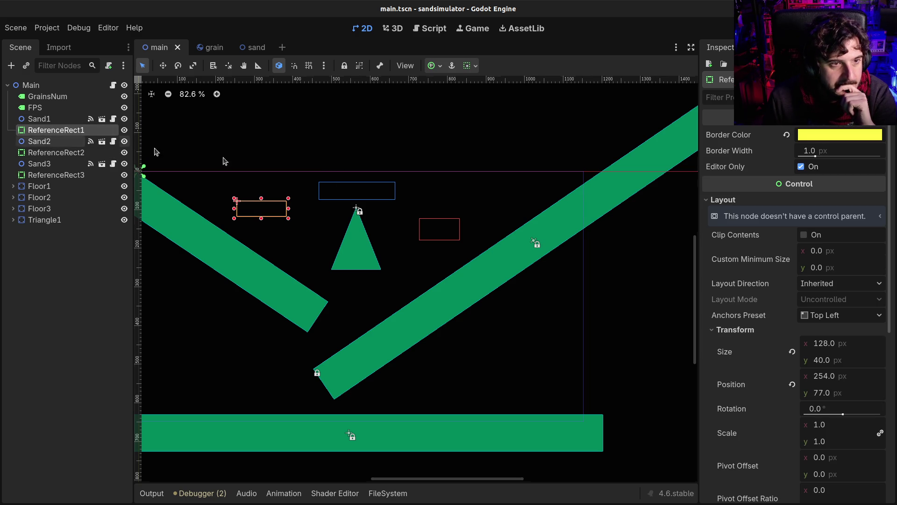
pyautogui.click(33, 121)
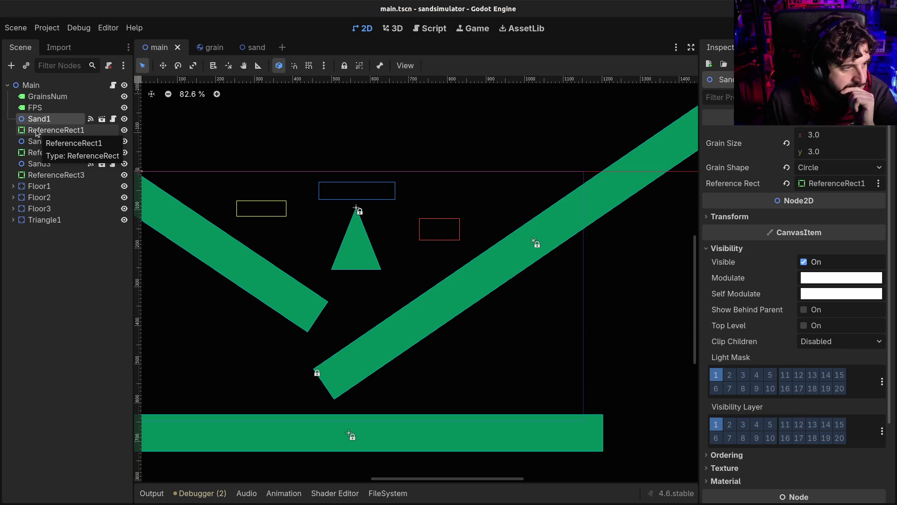
pyautogui.click(36, 129)
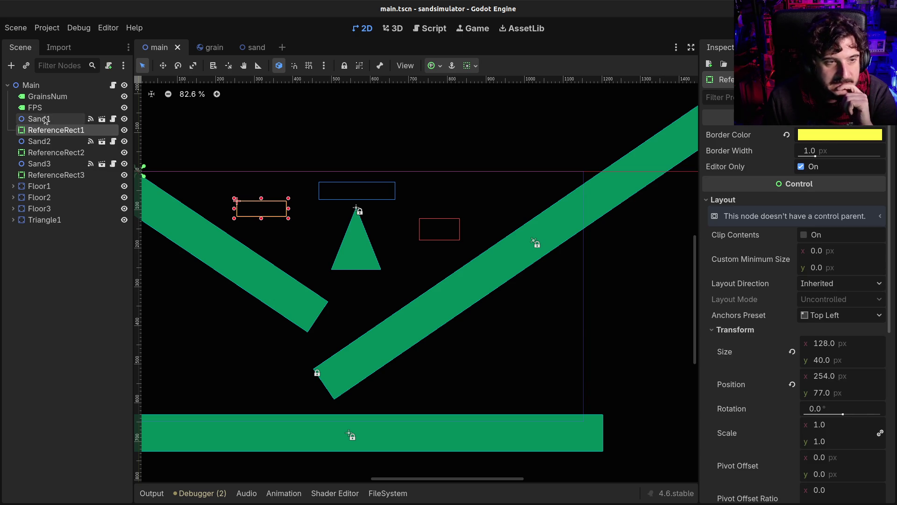
pyautogui.click(37, 119)
pyautogui.click(113, 119)
pyautogui.click(453, 166)
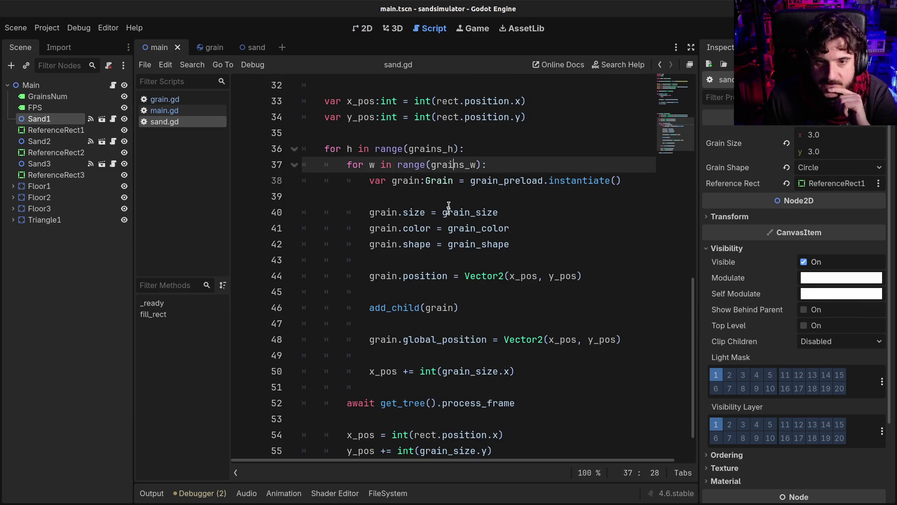
# Add 'grain_size = Vector2.ONE*reference_rect.border_width' to _ready and save sand.gd
pyautogui.scroll(3, 449, 225)
pyautogui.scroll(-2, 448, 228)
pyautogui.scroll(7, 446, 231)
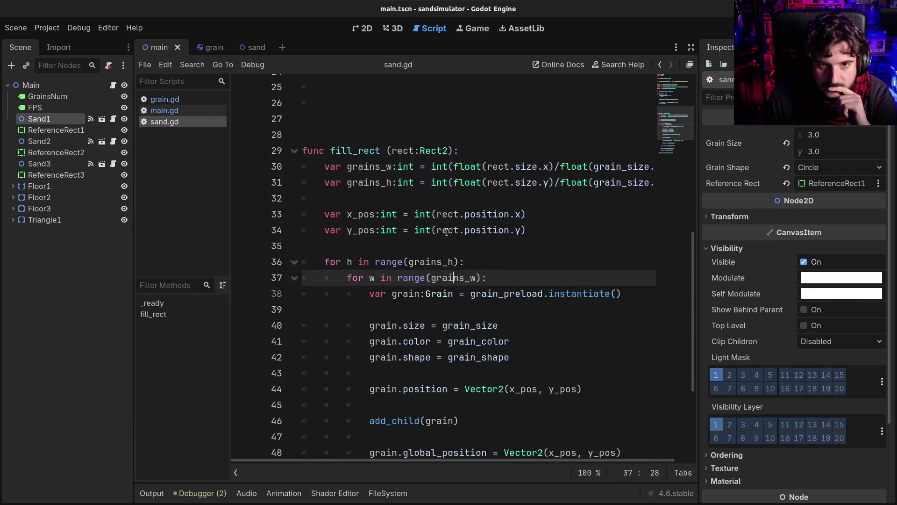
pyautogui.click(561, 260)
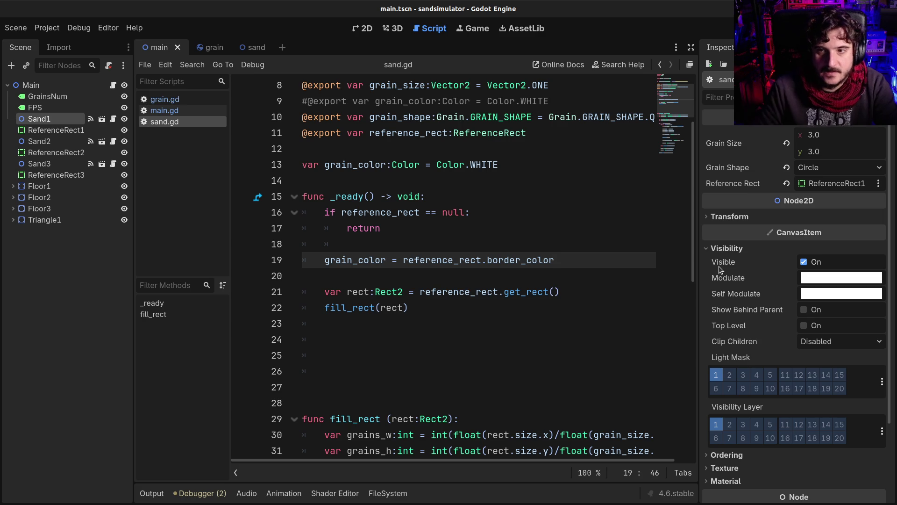
pyautogui.moveTo(720, 270)
pyautogui.press('Return')
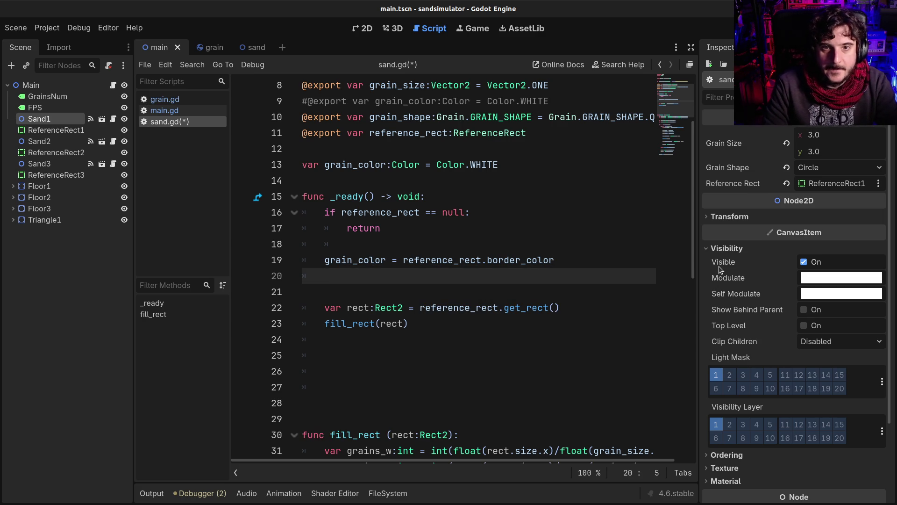
pyautogui.write('grain')
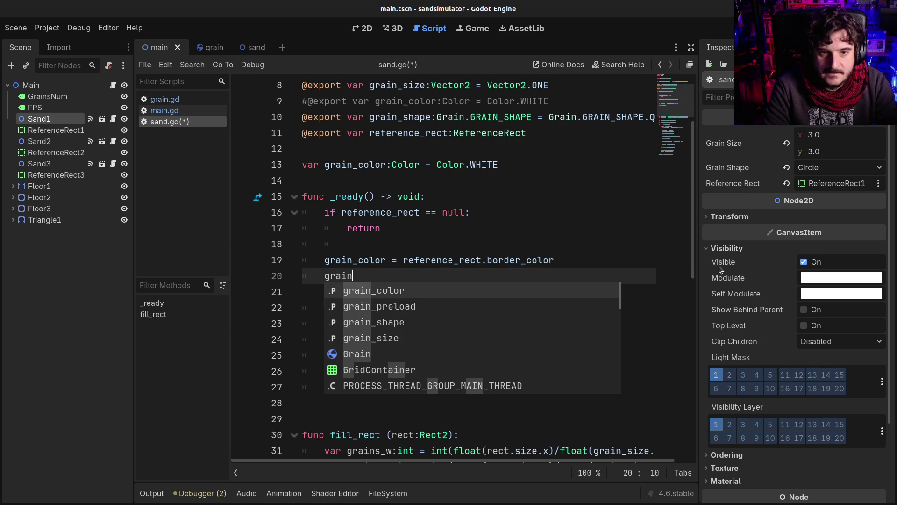
pyautogui.write('_s')
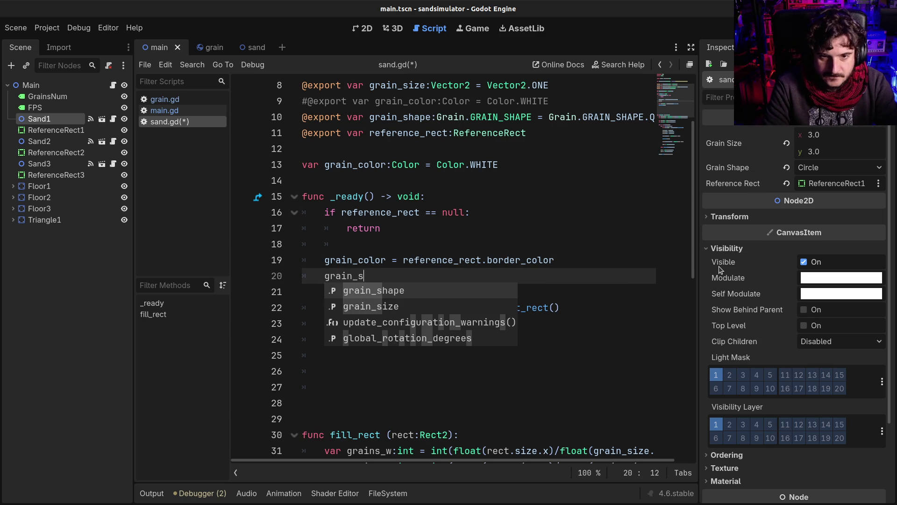
pyautogui.press('Down')
pyautogui.press('Return')
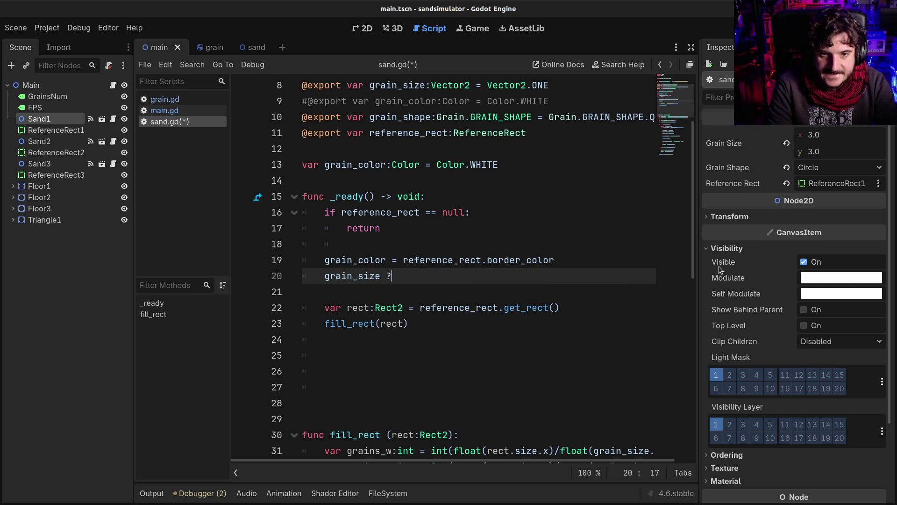
pyautogui.write('ec')
pyautogui.press('Return')
pyautogui.write('ONE')
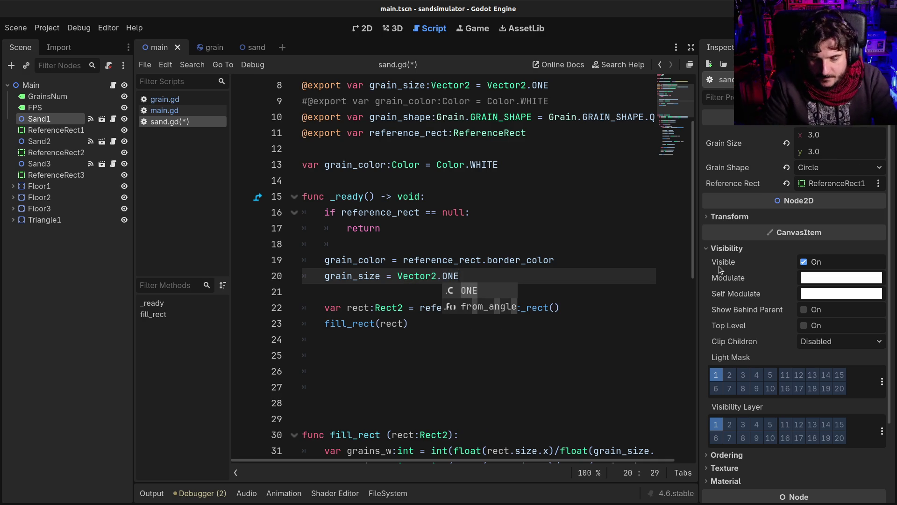
pyautogui.write('*re')
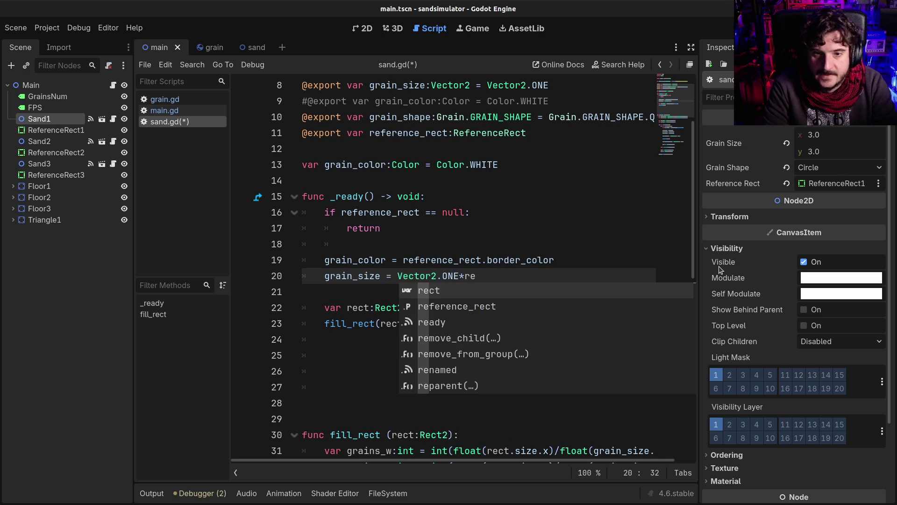
pyautogui.press('Down')
pyautogui.press('Return')
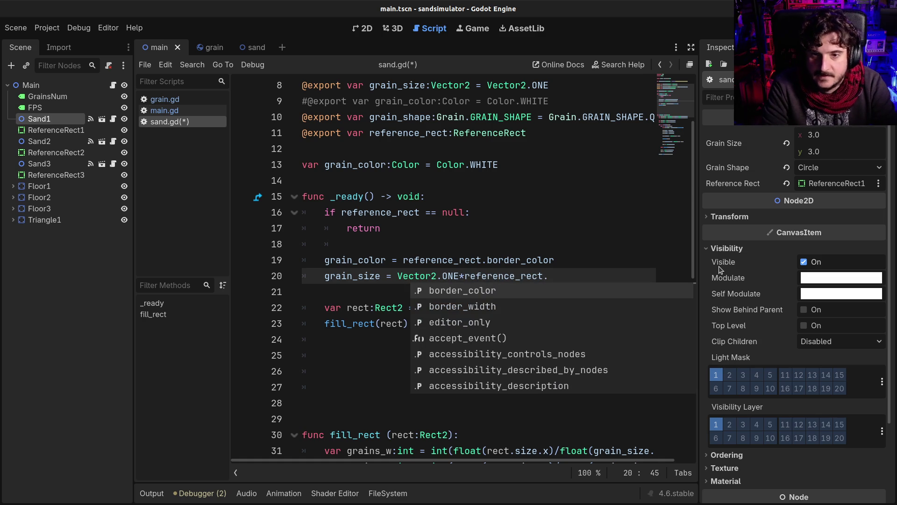
pyautogui.press('Down')
pyautogui.press('Return')
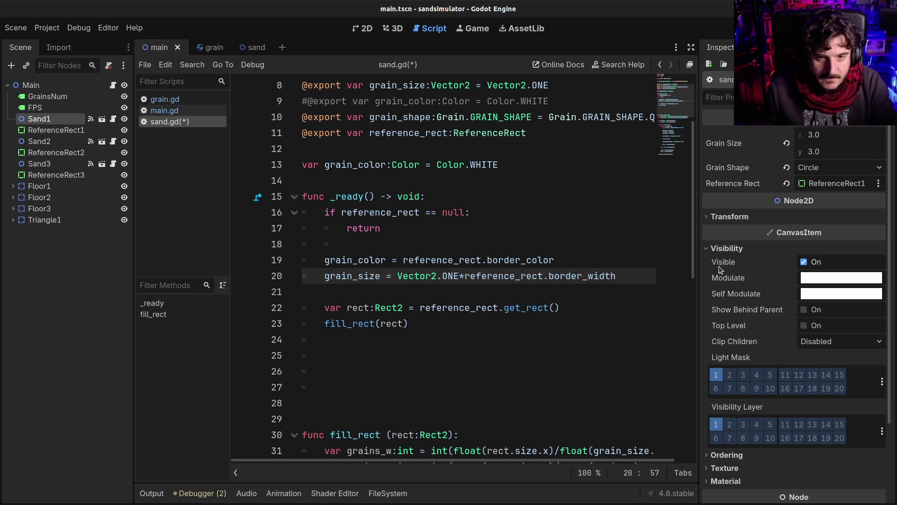
pyautogui.hotkey('ctrl', 's')
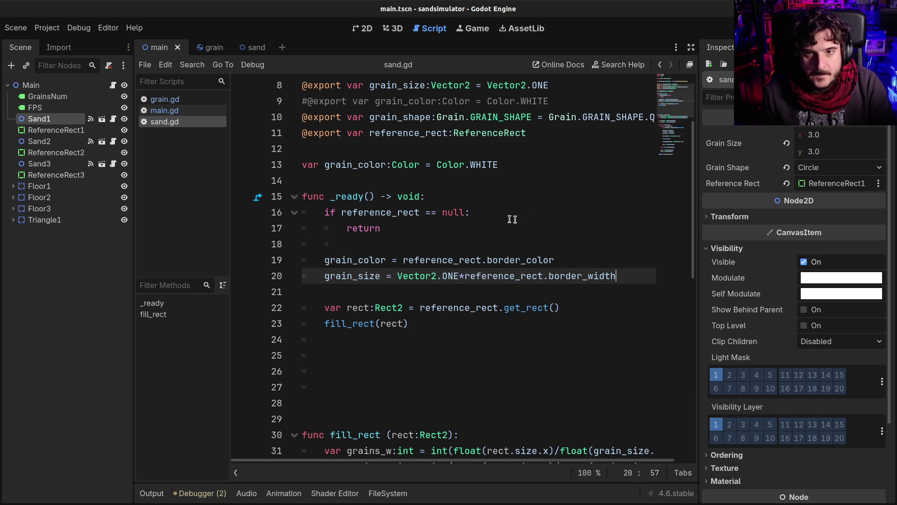
pyautogui.click(354, 90)
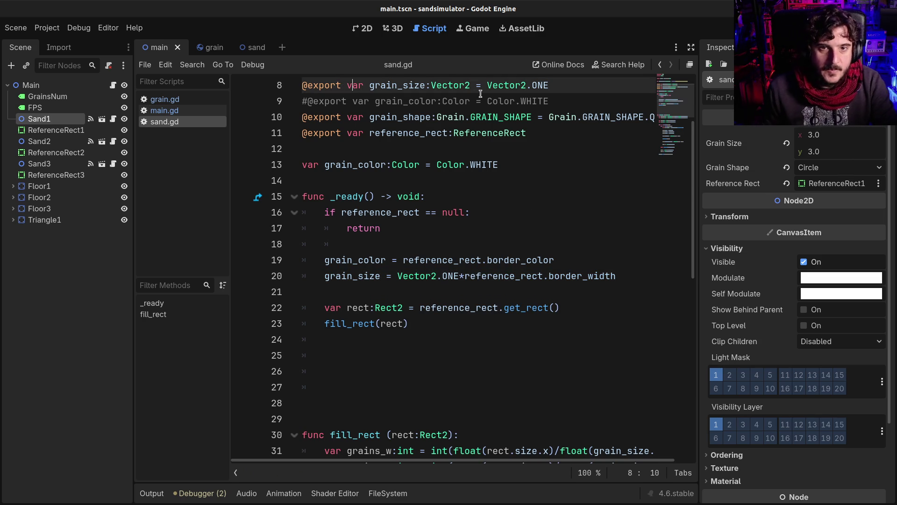
pyautogui.tripleClick(480, 93)
pyautogui.hotkey('ctrl', 'c')
pyautogui.press('Home')
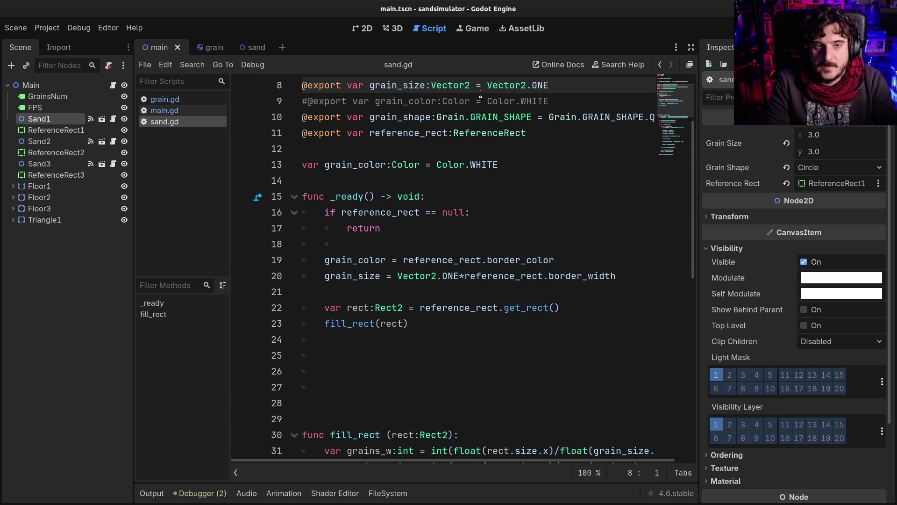
pyautogui.hotkey('ctrl', 'k')
pyautogui.press('Down')
pyautogui.press('Down')
pyautogui.press('Down')
pyautogui.press('Return')
pyautogui.hotkey('ctrl', 'v')
pyautogui.press('Home')
pyautogui.press('Delete')
pyautogui.press('Delete')
pyautogui.press('Delete')
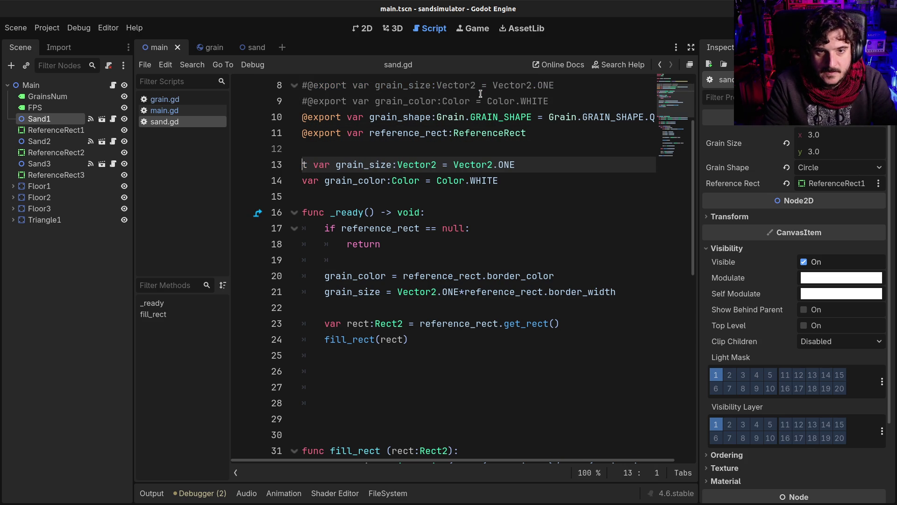
pyautogui.hotkey('ctrl', 's')
pyautogui.scroll(2, 503, 198)
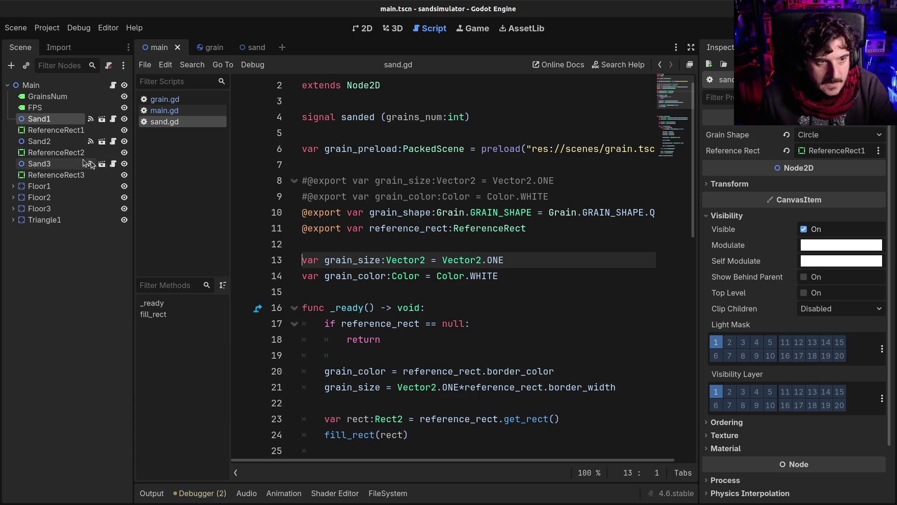
pyautogui.click(57, 129)
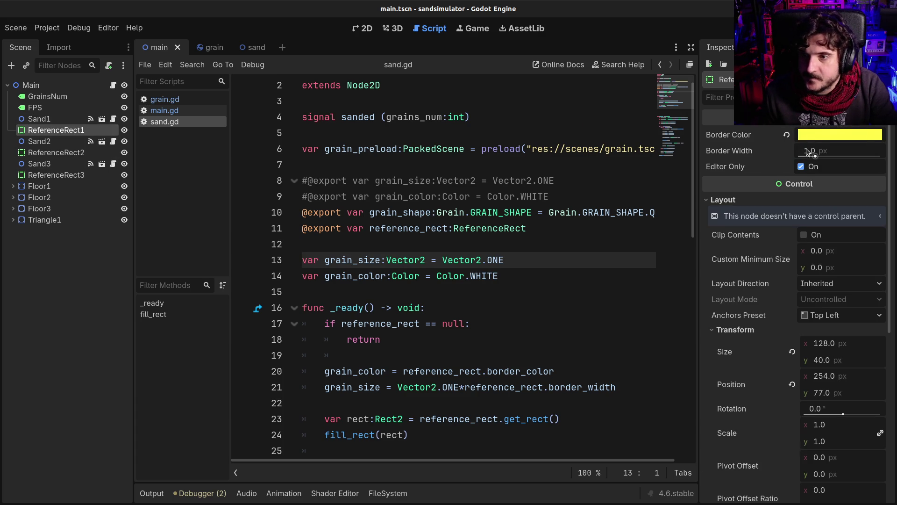
# Give ReferenceRect1, ReferenceRect2 and ReferenceRect3 3 px border widths and save the scene
pyautogui.click(362, 29)
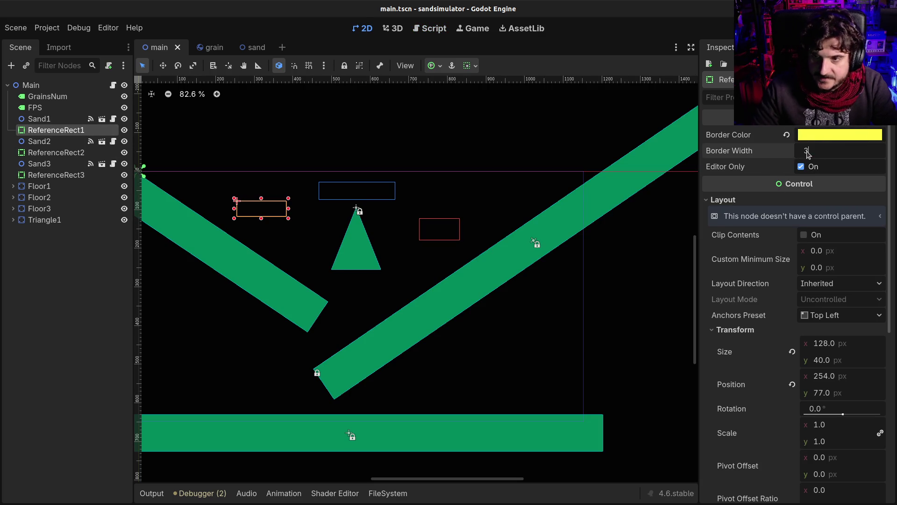
pyautogui.press('Return')
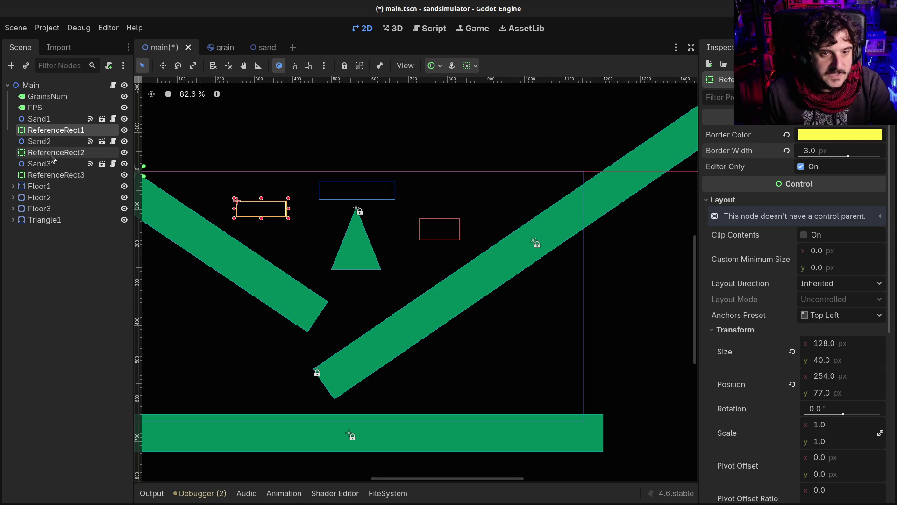
pyautogui.click(53, 154)
pyautogui.click(819, 151)
pyautogui.press('Return')
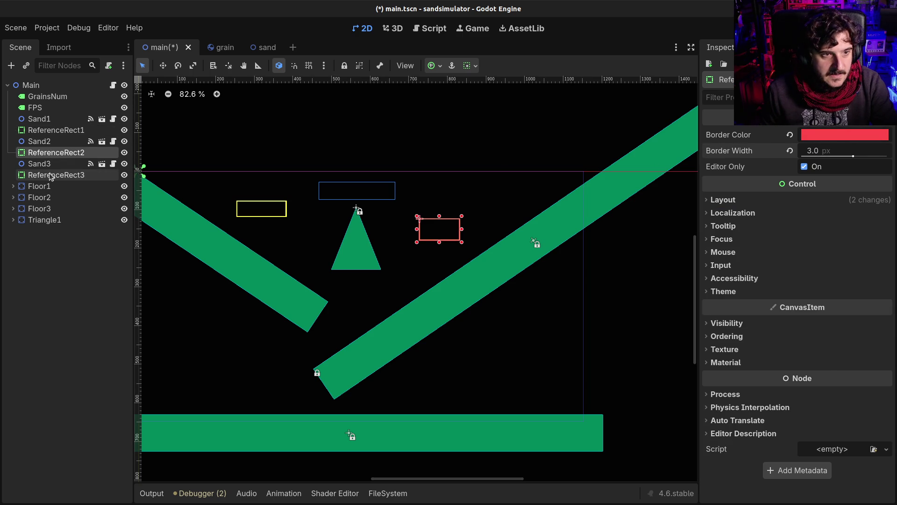
pyautogui.click(54, 177)
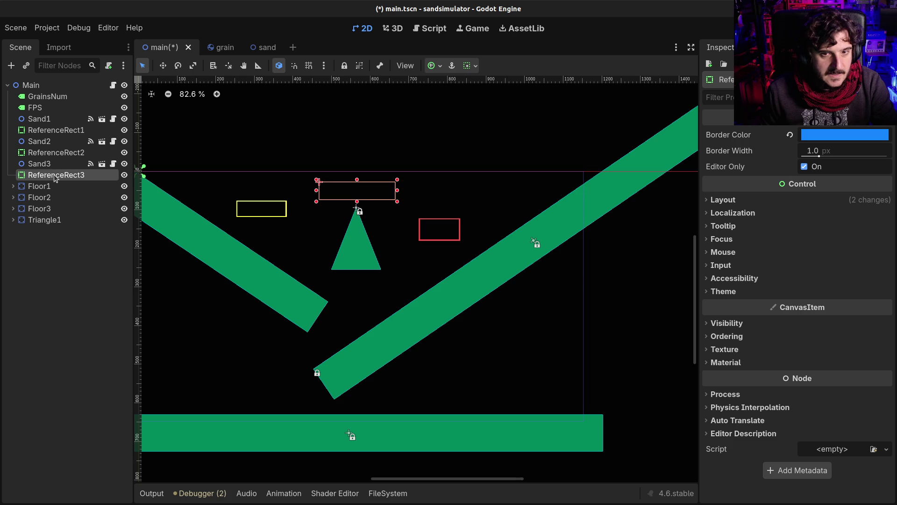
pyautogui.click(824, 150)
pyautogui.write('3')
pyautogui.press('Return')
pyautogui.hotkey('ctrl', 's')
# Raise the red ReferenceRect2's border width to 36 px and run the simulation
pyautogui.click(64, 154)
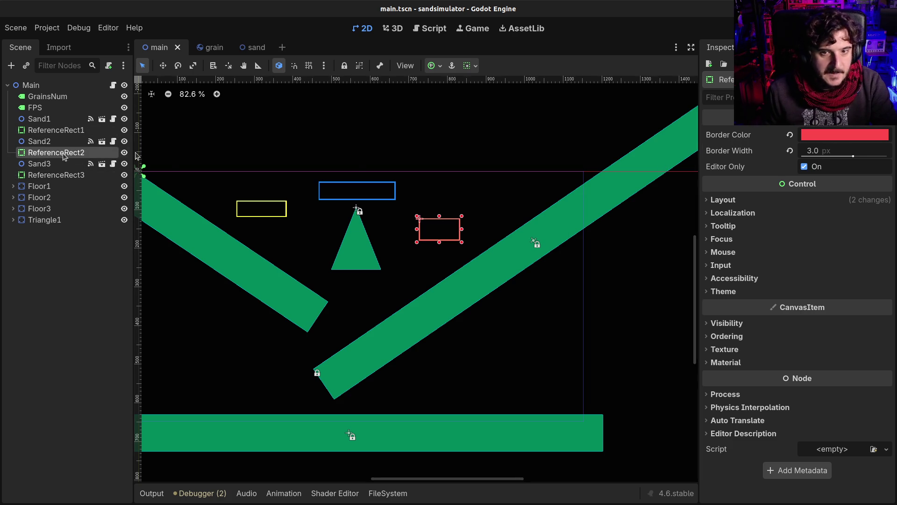
pyautogui.click(829, 150)
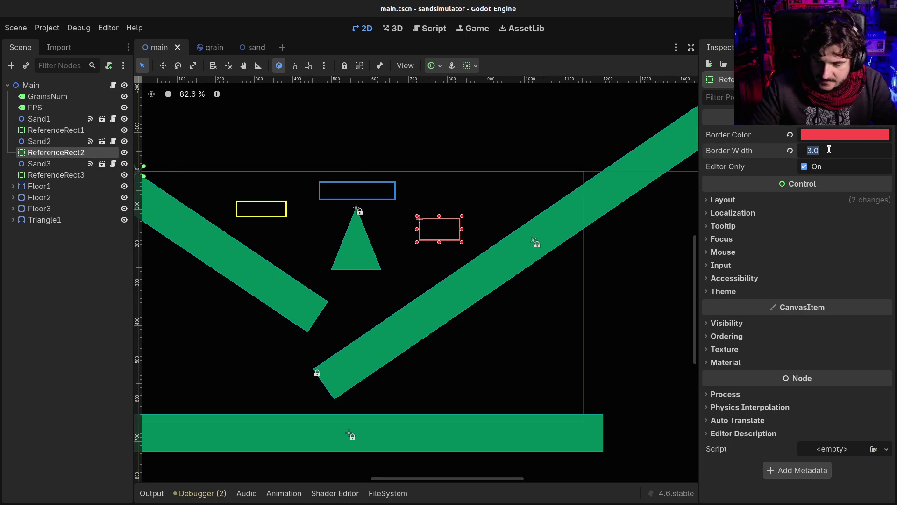
pyautogui.write('36')
pyautogui.press('Return')
pyautogui.press('F5')
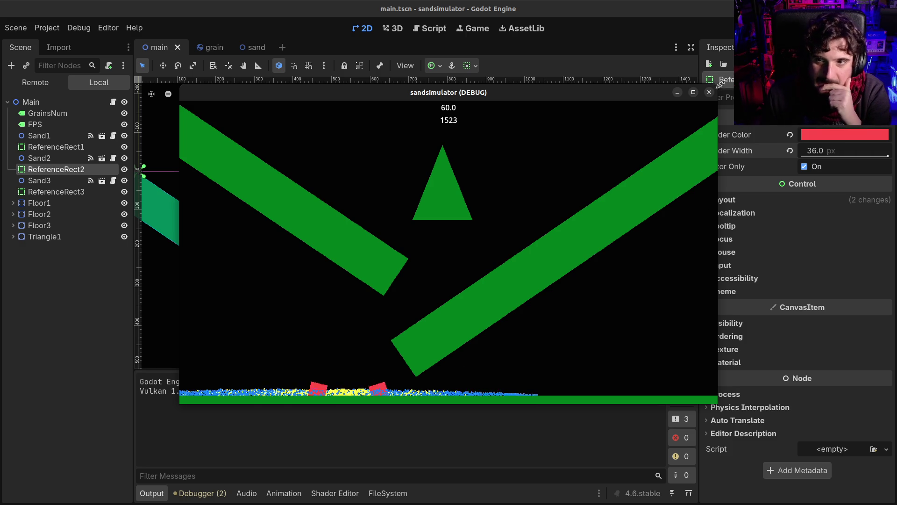
# Close the sandsimulator (DEBUG) window after watching the sand fall
pyautogui.click(709, 94)
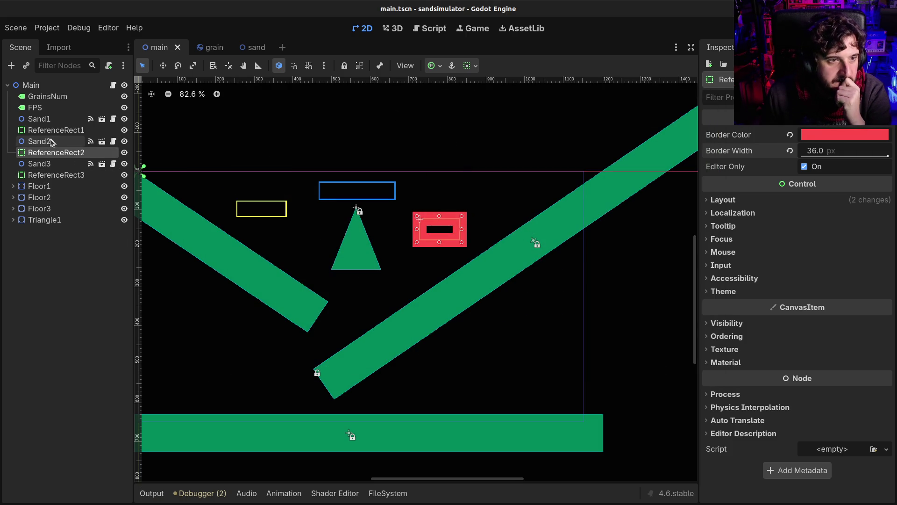
# Open Sand2's sand.gd script and look over the grain_shape line
pyautogui.click(77, 138)
pyautogui.click(113, 141)
pyautogui.click(397, 213)
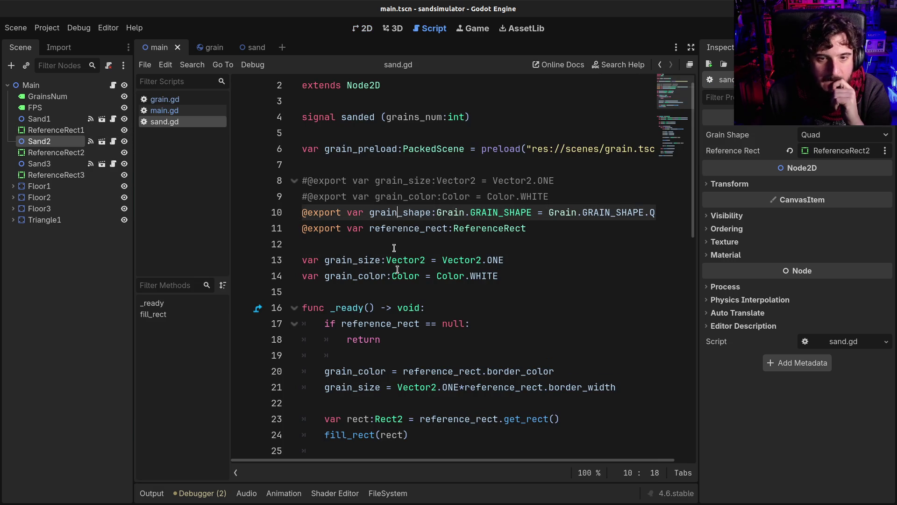
pyautogui.scroll(-3, 417, 283)
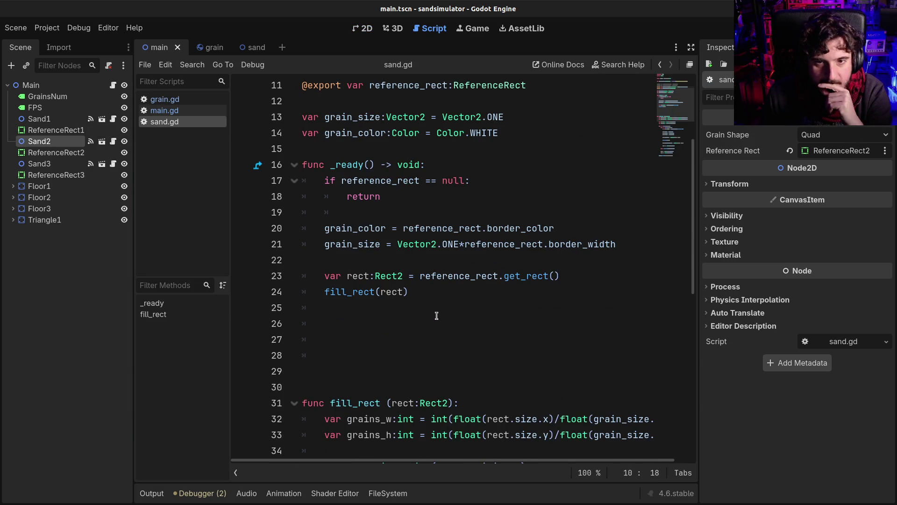
# Enlarge the red ReferenceRect2 into a bigger square, move it up, and test-run the simulation
pyautogui.click(367, 29)
pyautogui.click(453, 218)
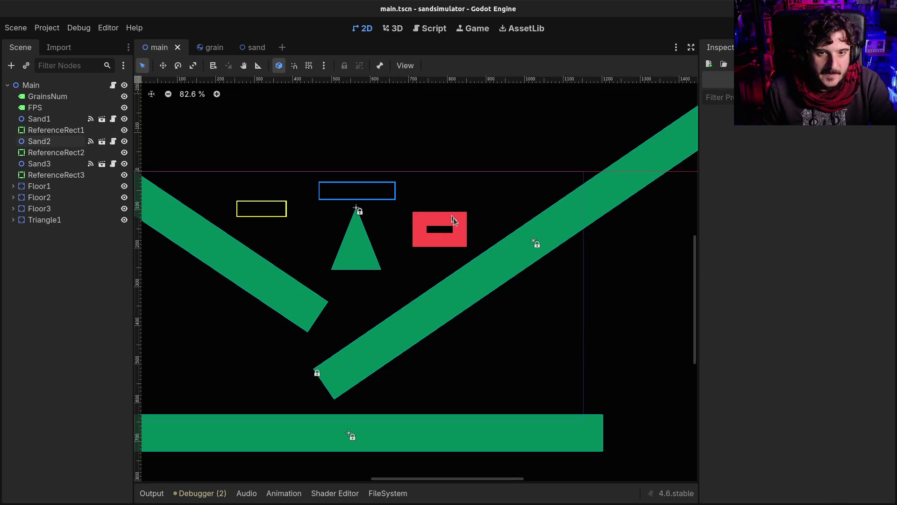
pyautogui.moveTo(462, 216)
pyautogui.mouseDown()
pyautogui.moveTo(500, 174)
pyautogui.moveTo(472, 188)
pyautogui.mouseUp()
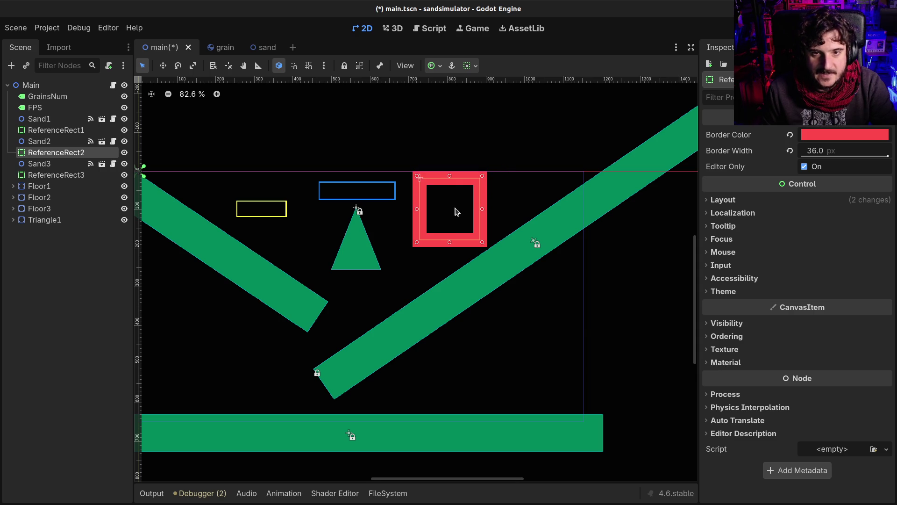
pyautogui.press('w')
pyautogui.moveTo(452, 190); pyautogui.dragTo(457, 166)
pyautogui.press('F5')
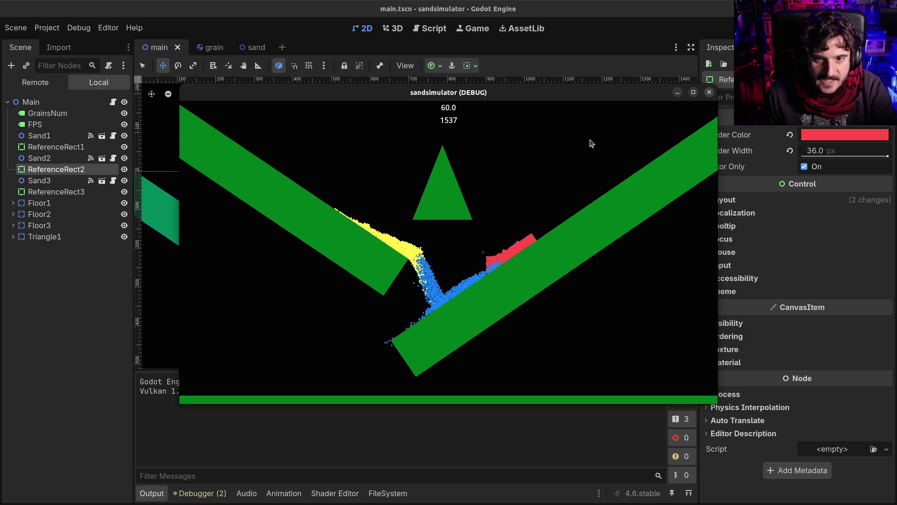
pyautogui.click(711, 93)
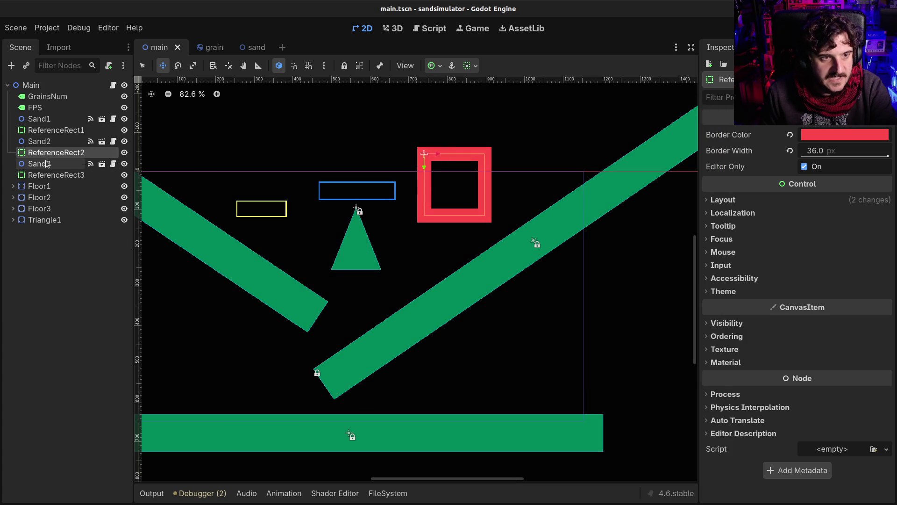
pyautogui.click(47, 27)
pyautogui.click(54, 42)
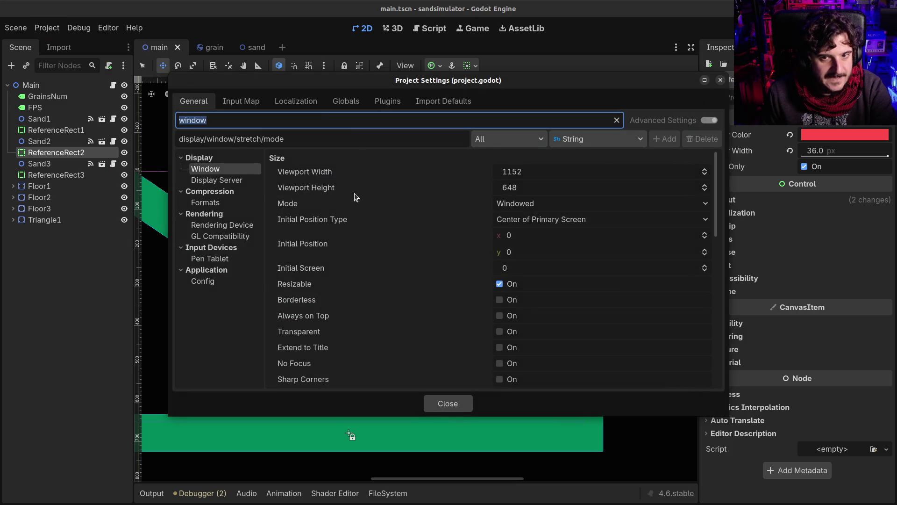
pyautogui.press('Escape')
pyautogui.click(78, 27)
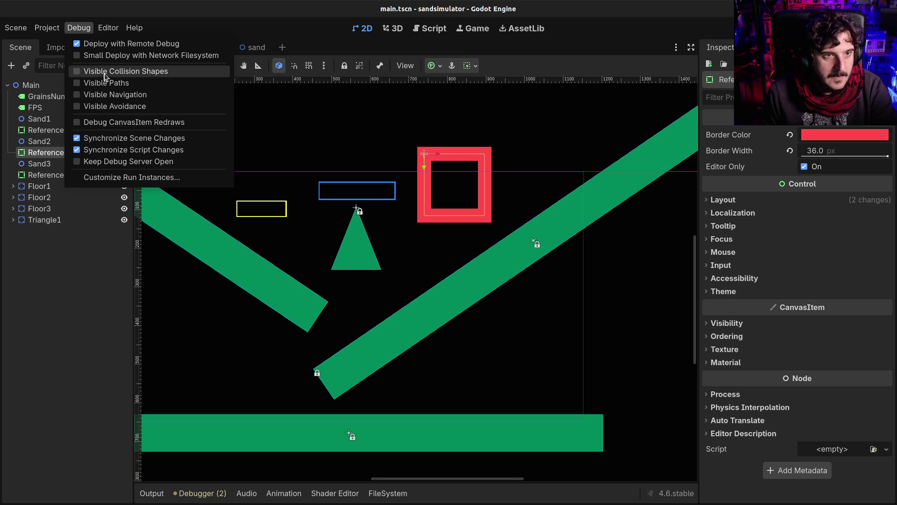
pyautogui.click(806, 29)
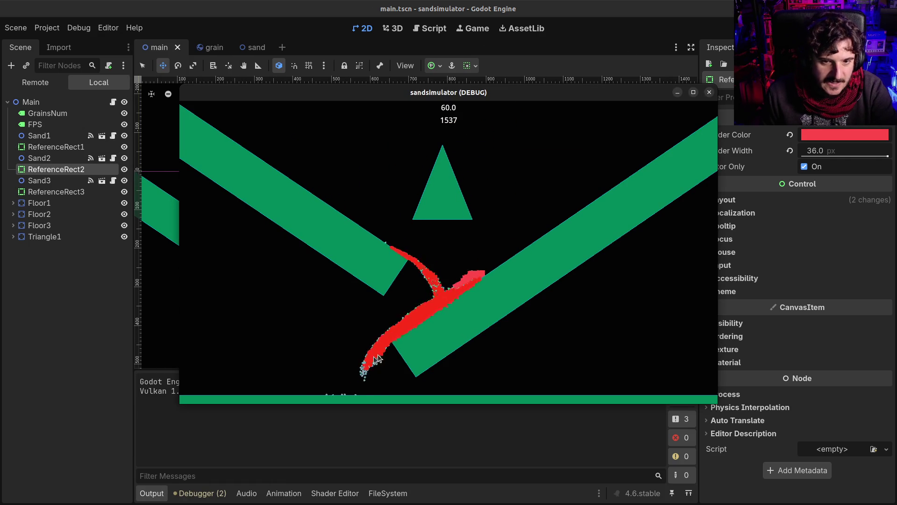
pyautogui.press('F8')
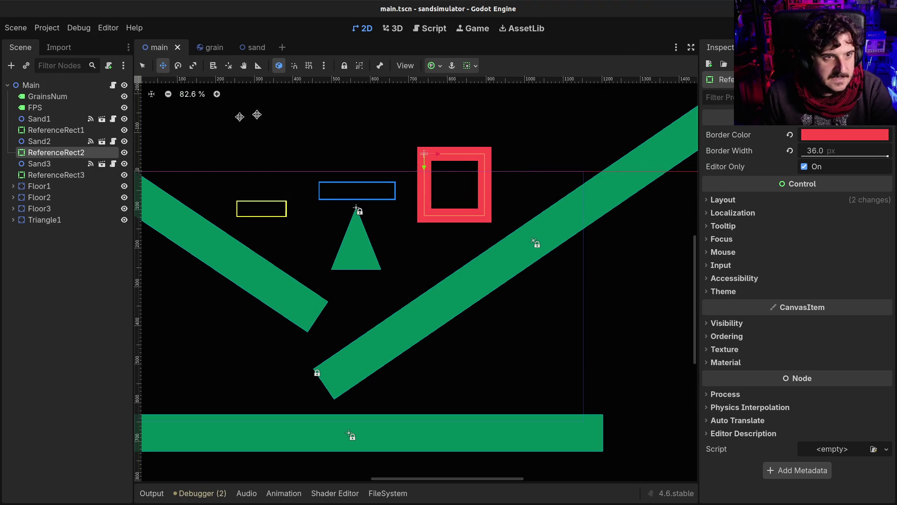
pyautogui.click(210, 47)
pyautogui.click(112, 85)
# Review grain.gd's Quad disabled line, Sand2's properties, and the grain scene's Quad collision shape
pyautogui.click(423, 230)
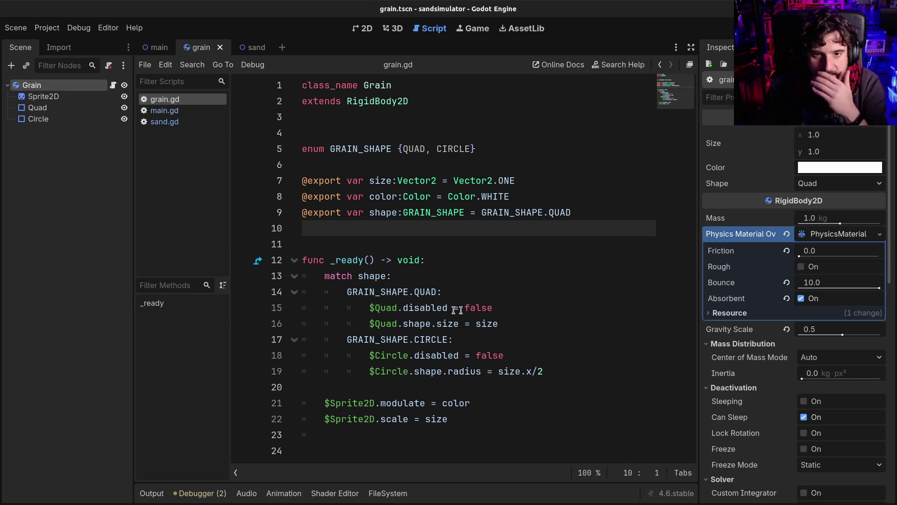
pyautogui.click(401, 307)
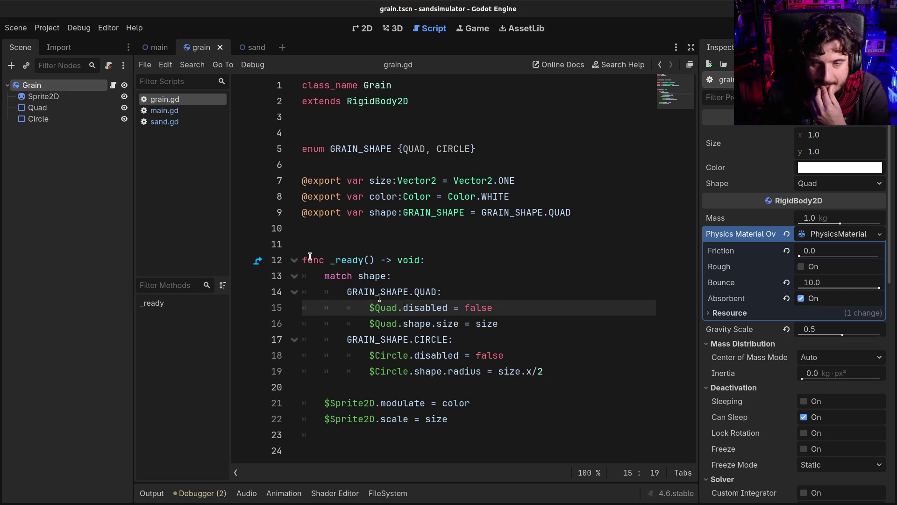
pyautogui.click(166, 53)
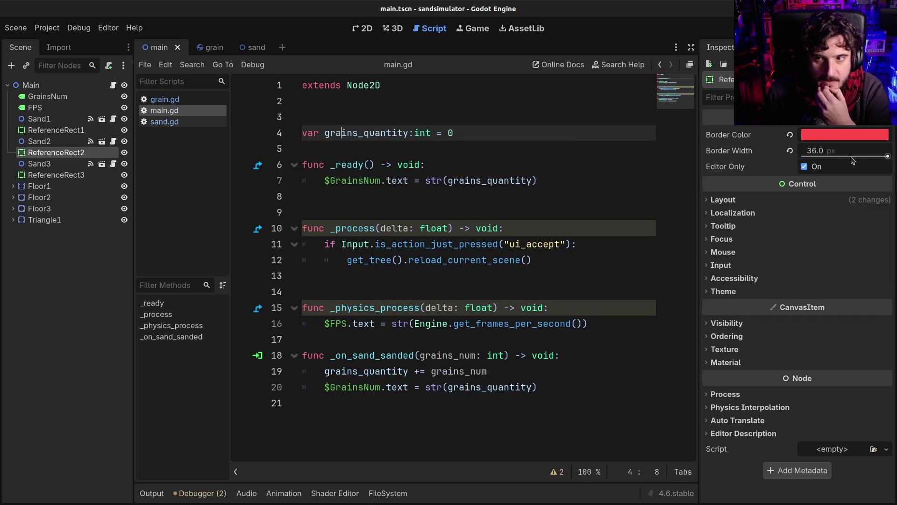
pyautogui.click(42, 141)
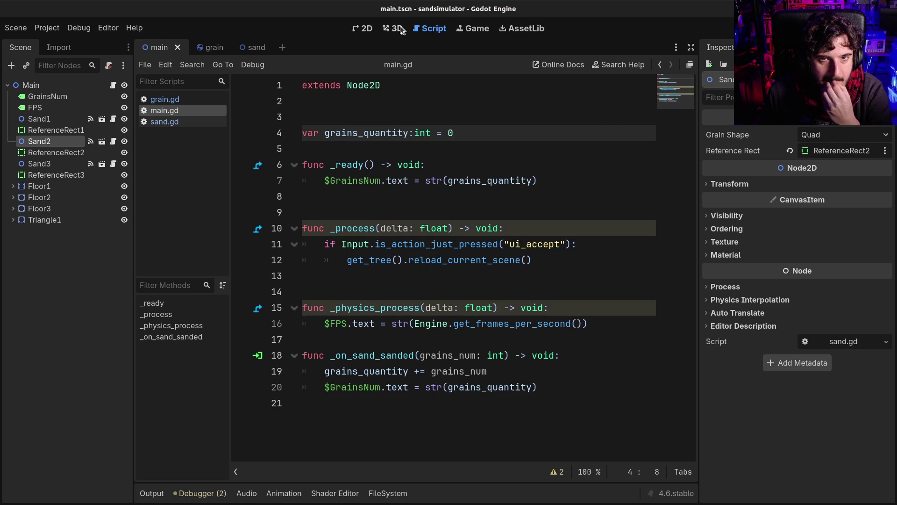
pyautogui.click(207, 47)
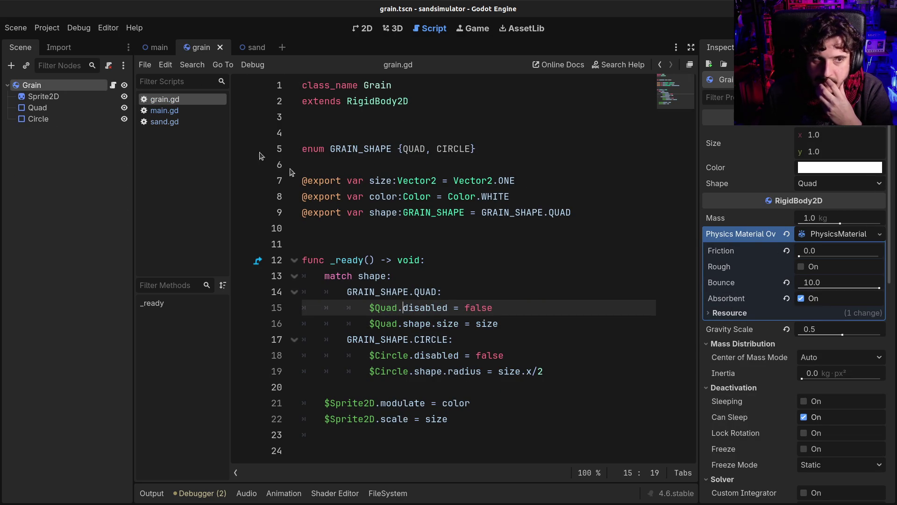
pyautogui.click(63, 109)
pyautogui.click(66, 88)
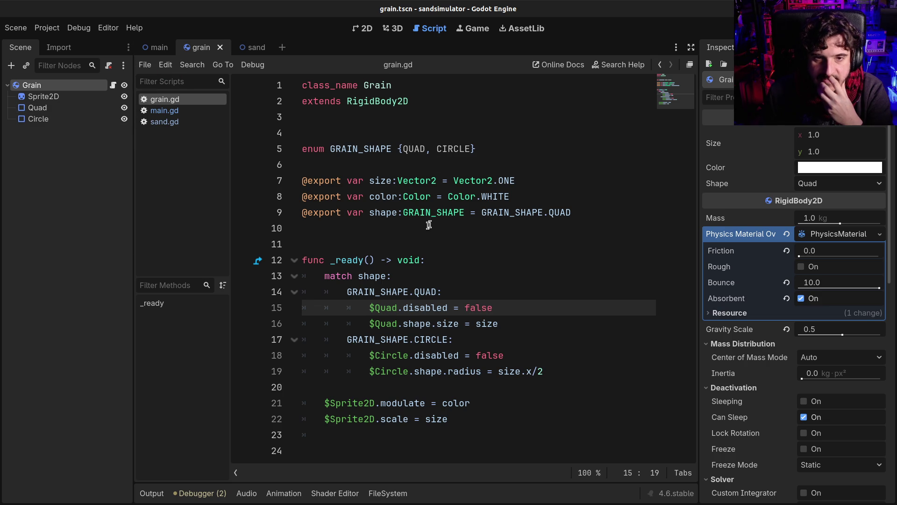
# Review grain.gd's size and Sprite2D scale lines and the physics material, then select Quad
pyautogui.click(387, 323)
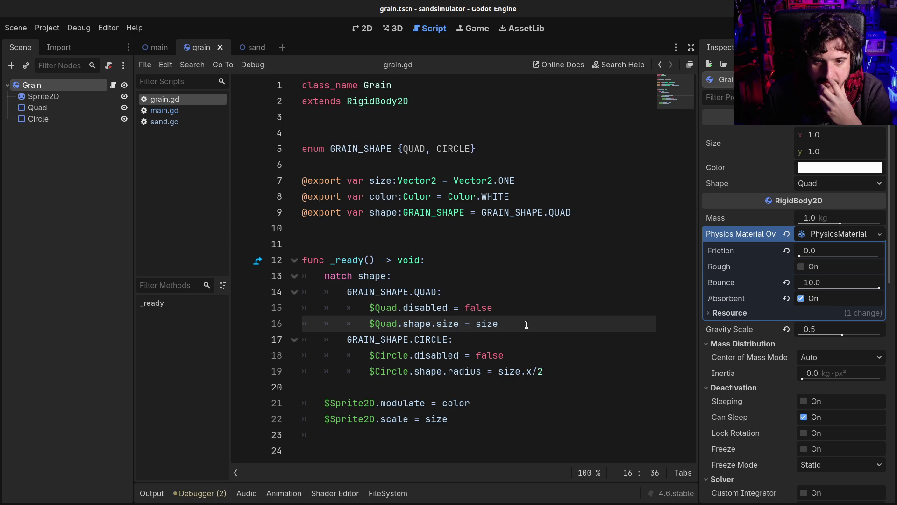
pyautogui.click(384, 181)
pyautogui.moveTo(488, 420); pyautogui.dragTo(322, 419)
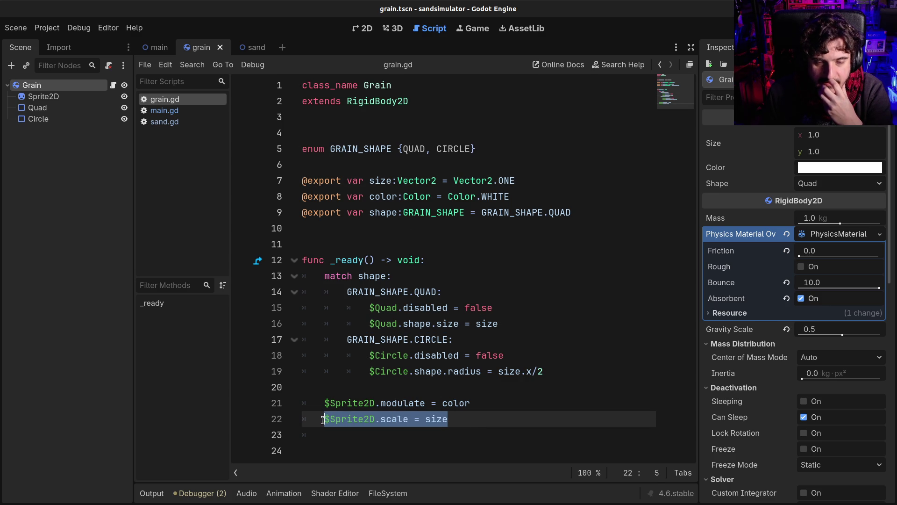
pyautogui.click(322, 420)
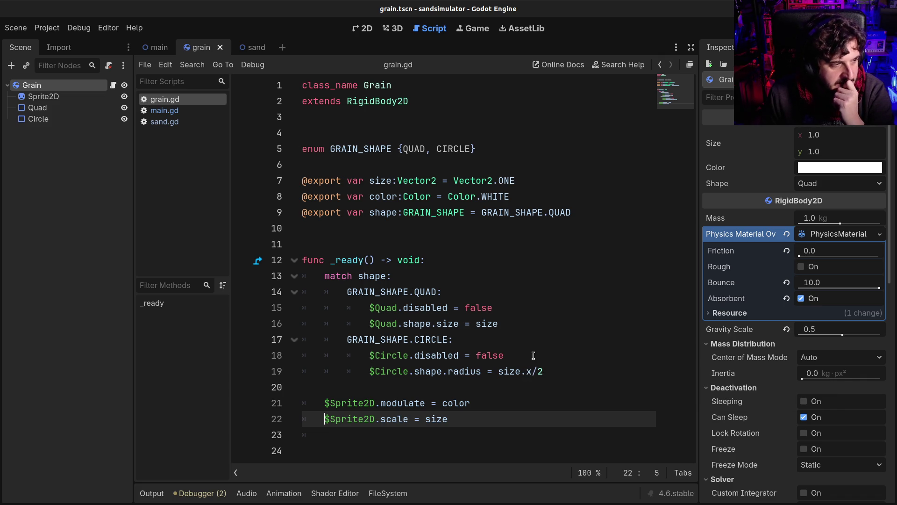
pyautogui.click(732, 312)
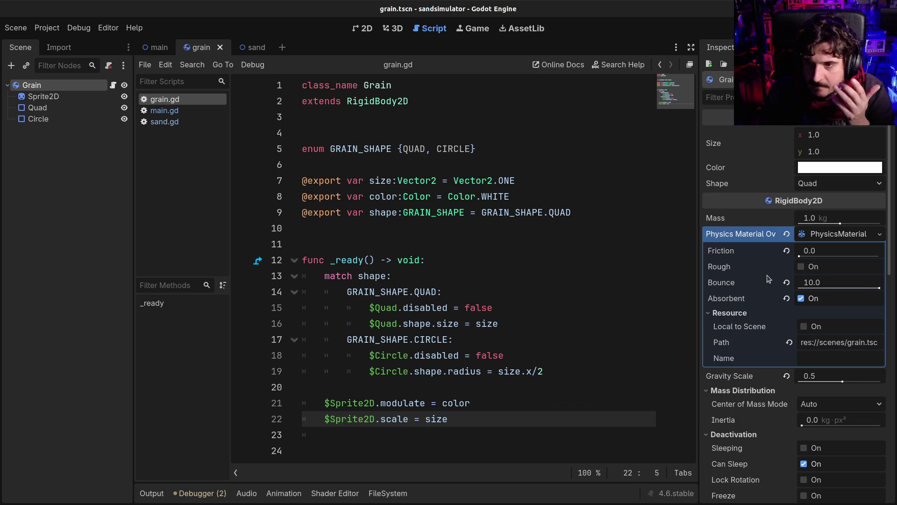
pyautogui.click(51, 108)
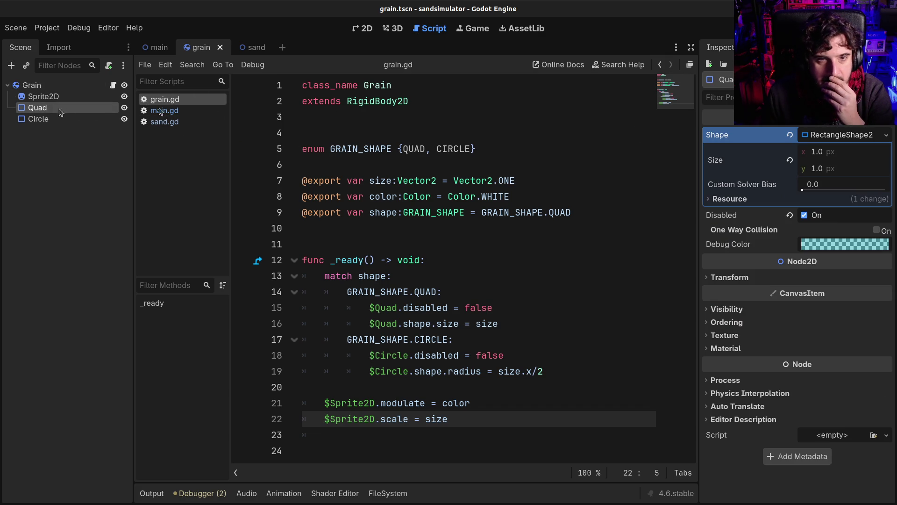
# Mark the Quad's RectangleShape2D resource Local to Scene, then test-run and close the game
pyautogui.click(748, 198)
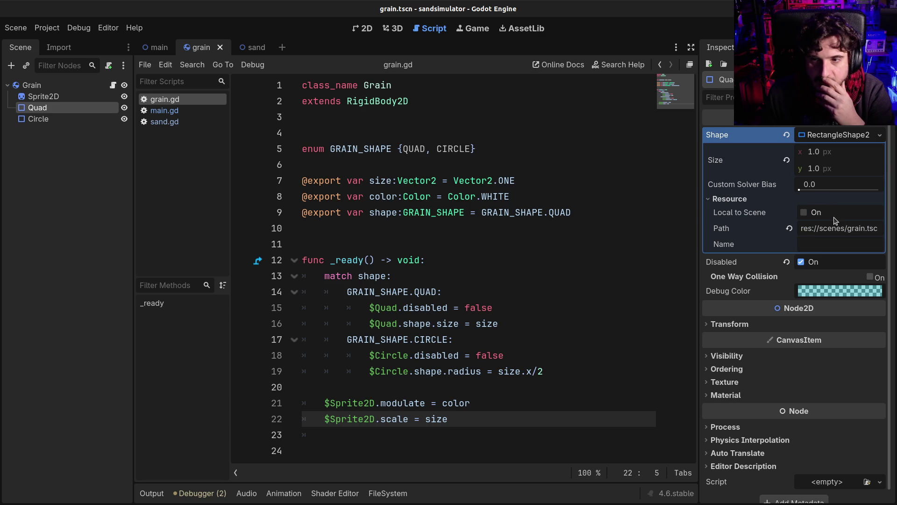
pyautogui.click(820, 213)
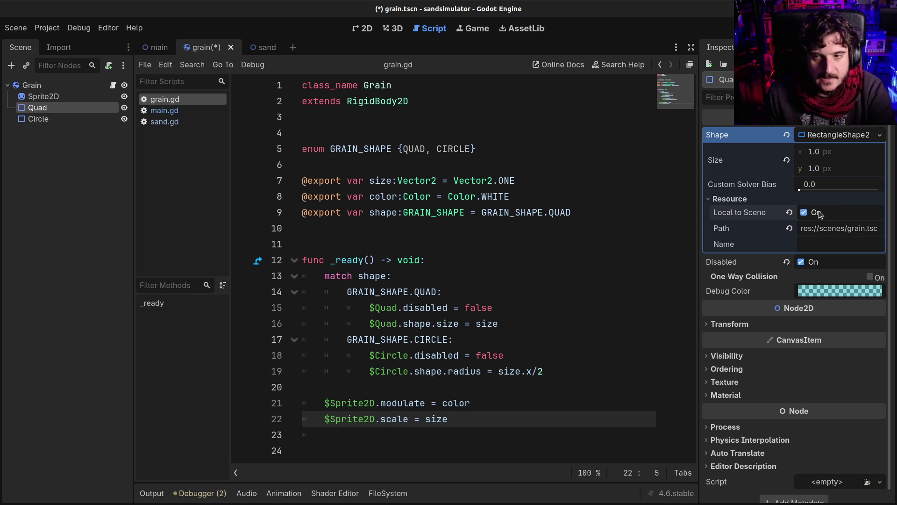
pyautogui.press('F5')
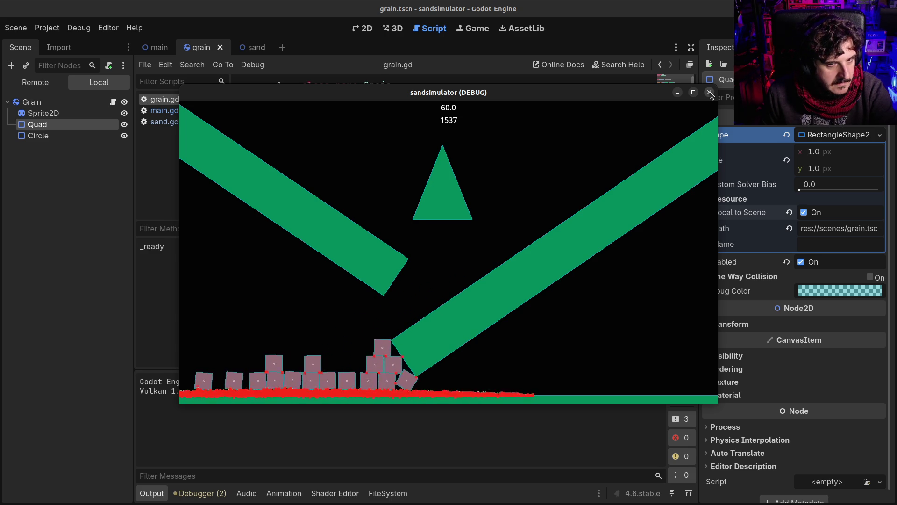
pyautogui.click(710, 93)
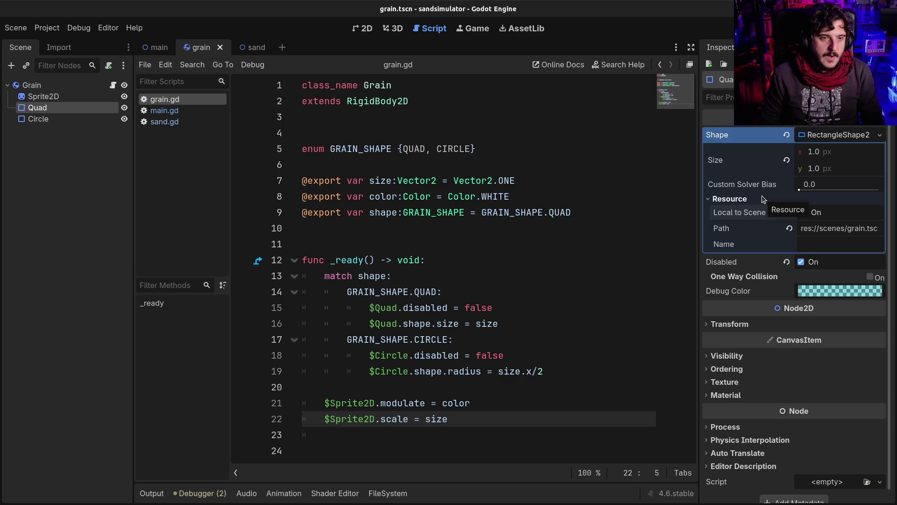
# Open sand.gd and read the instantiate() documentation from the grain-spawning line
pyautogui.click(167, 109)
pyautogui.click(163, 122)
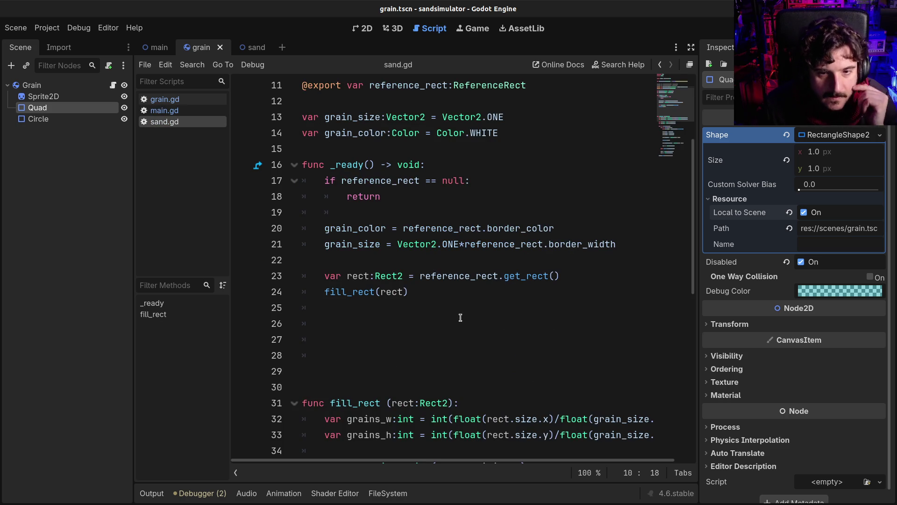
pyautogui.scroll(-5, 460, 317)
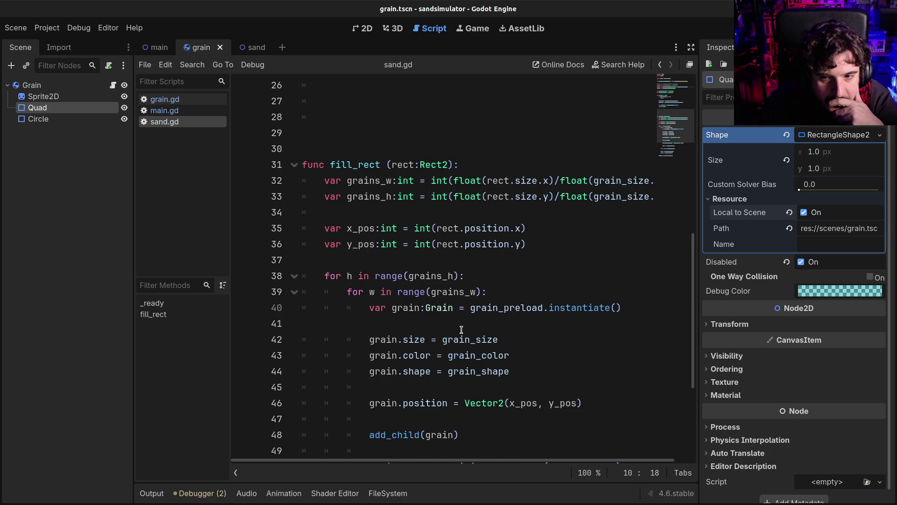
pyautogui.click(615, 308)
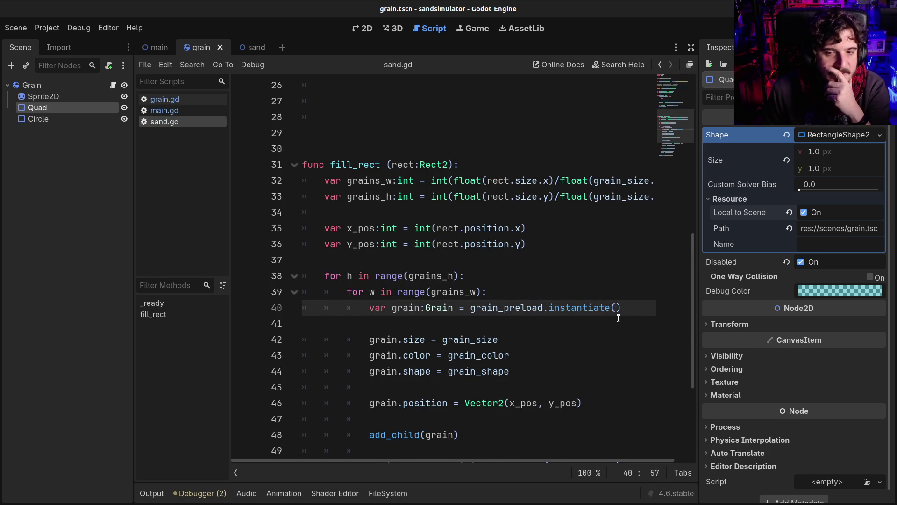
pyautogui.moveTo(589, 314)
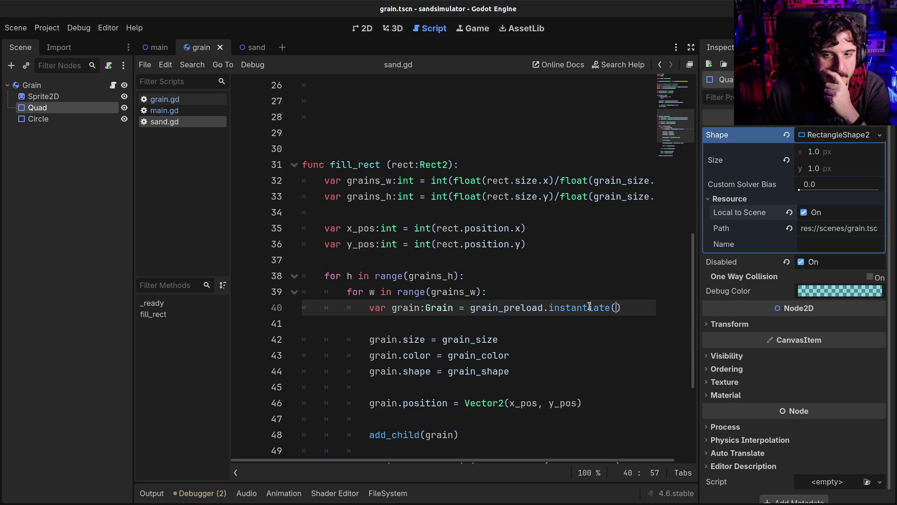
pyautogui.keyDown('ctrl'); pyautogui.click(585, 312); pyautogui.keyUp('ctrl')
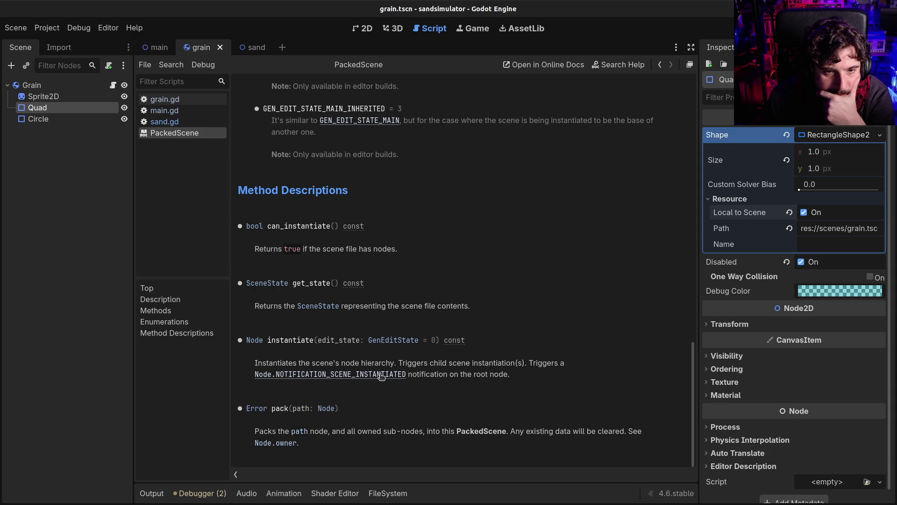
pyautogui.hotkey('alt', 'Left')
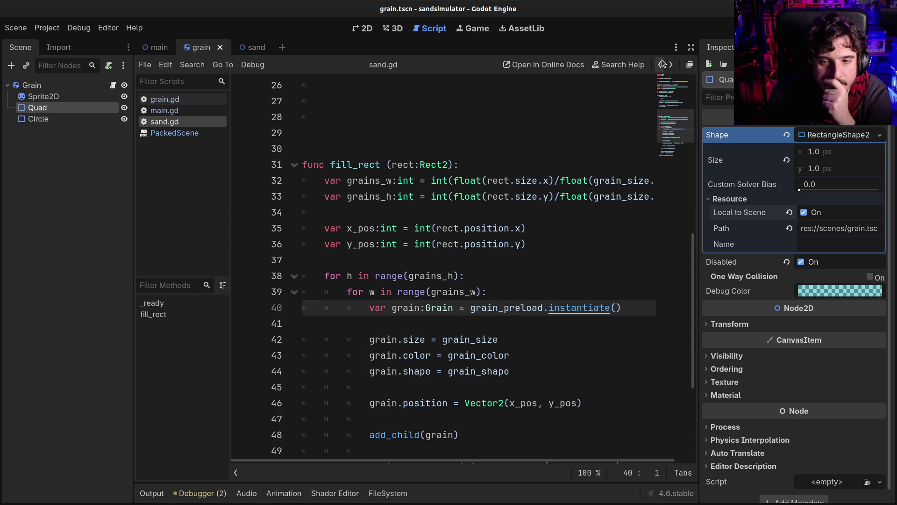
pyautogui.click(502, 276)
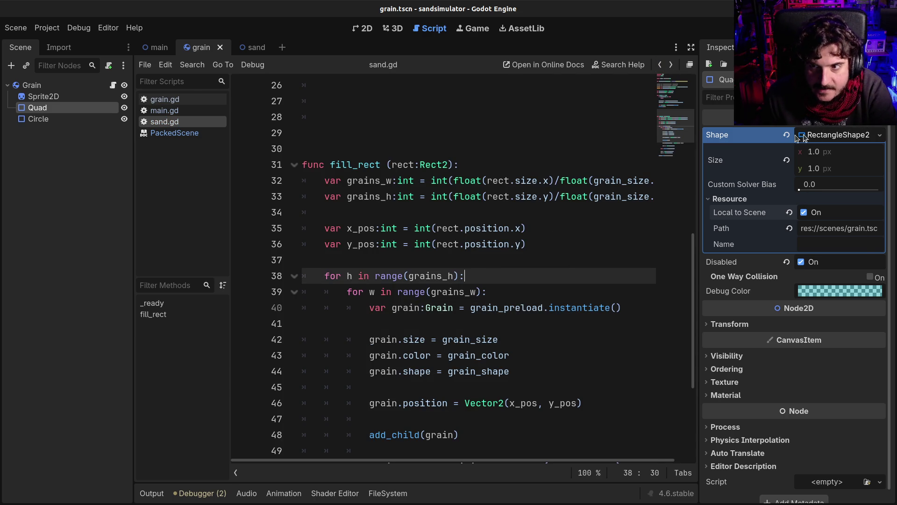
# Inspect the Circle, Quad and Sprite2D nodes, then run the simulation and close it
pyautogui.click(57, 114)
pyautogui.click(57, 107)
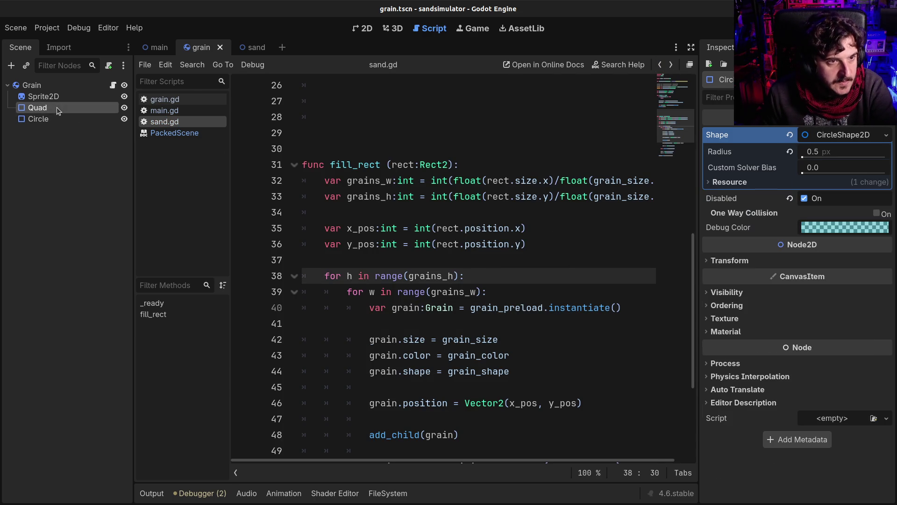
pyautogui.click(65, 96)
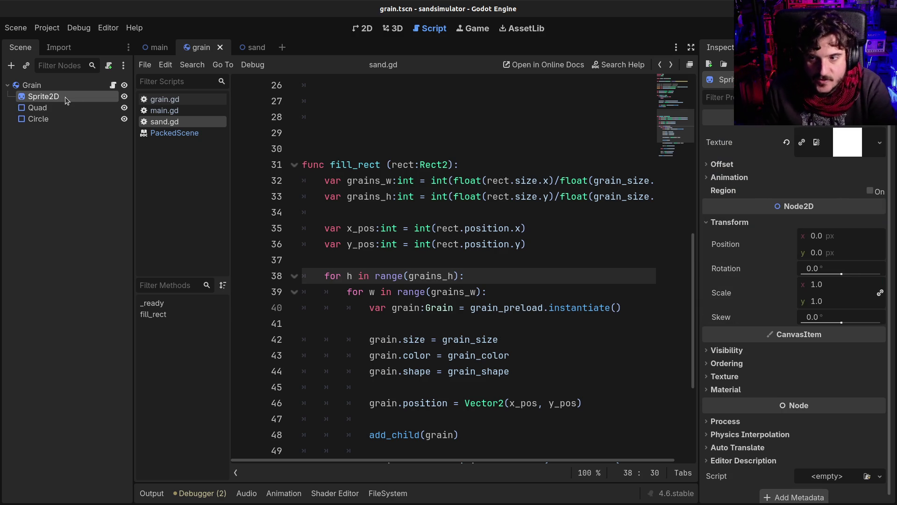
pyautogui.press('F5')
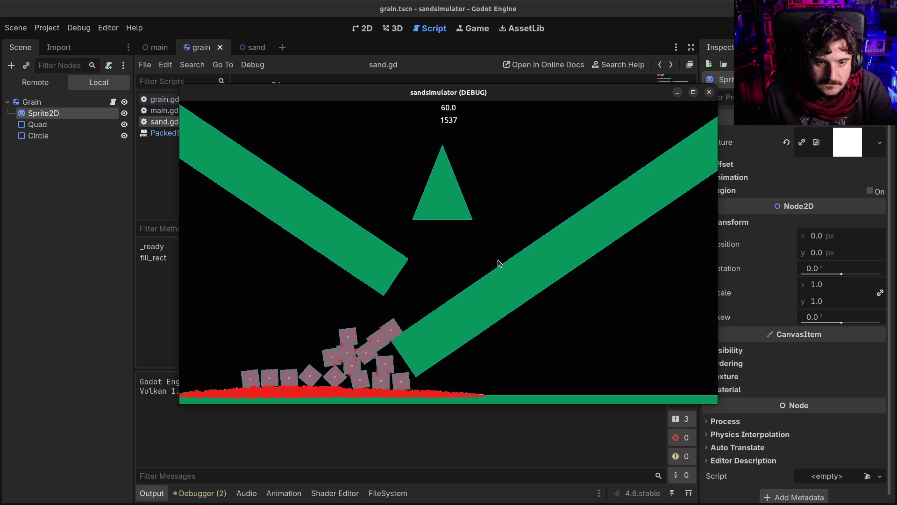
pyautogui.click(709, 92)
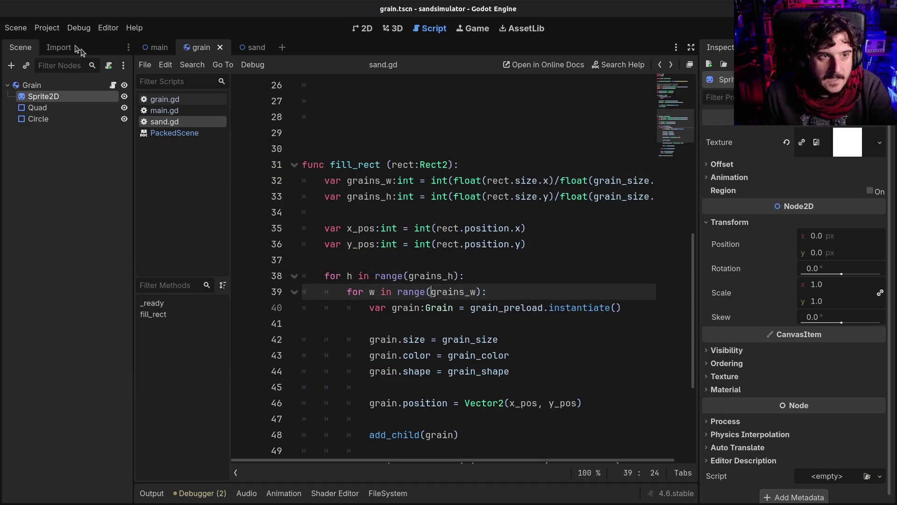
# Turn on Visible Collision Shapes in the Debug menu and run the project
pyautogui.click(47, 28)
pyautogui.click(52, 43)
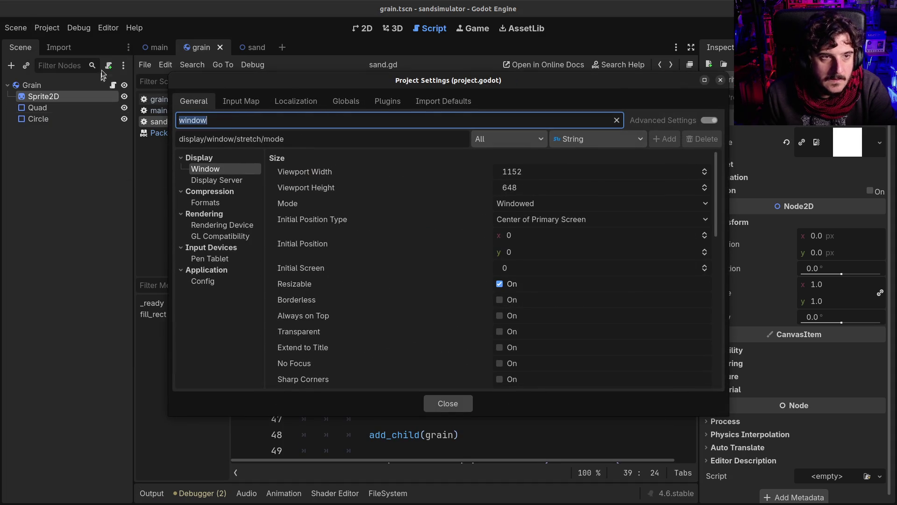
pyautogui.press('Escape')
pyautogui.click(79, 27)
pyautogui.click(92, 74)
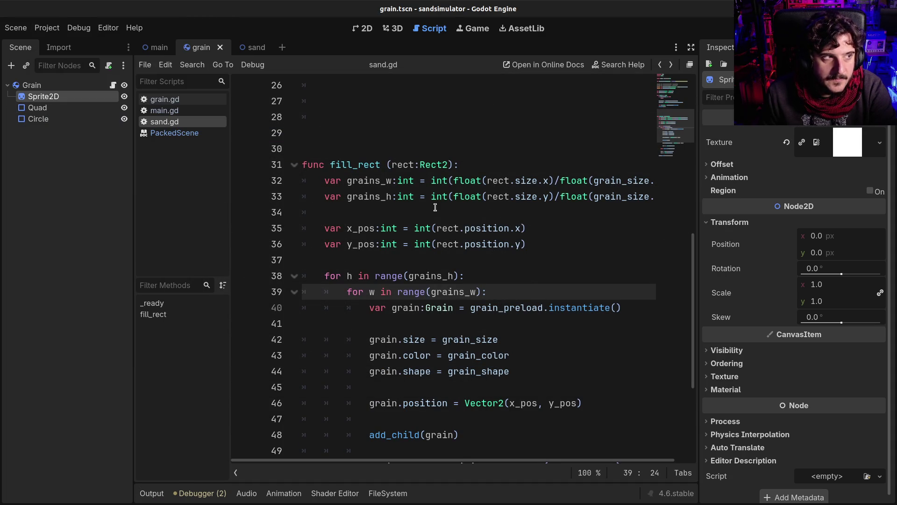
pyautogui.press('F5')
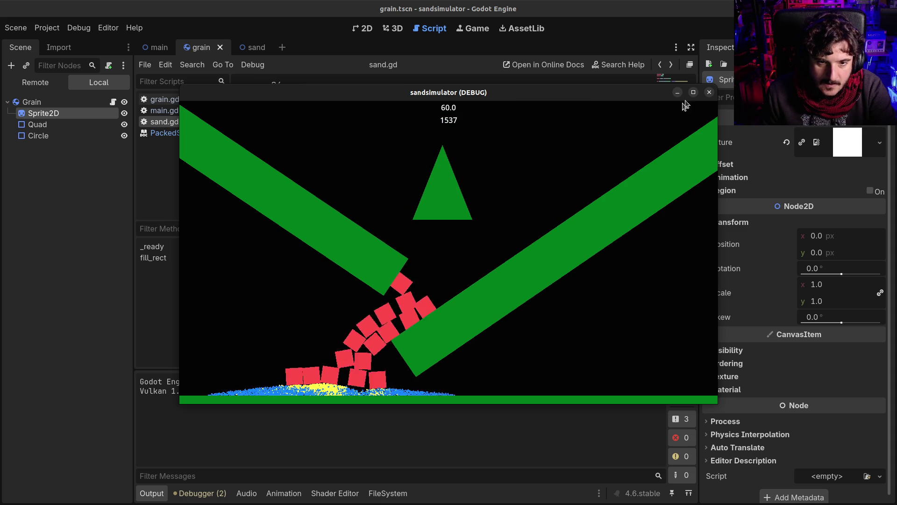
# In the main scene, keep Sand1's grain shape set to Circle
pyautogui.click(709, 92)
pyautogui.click(157, 48)
pyautogui.click(56, 119)
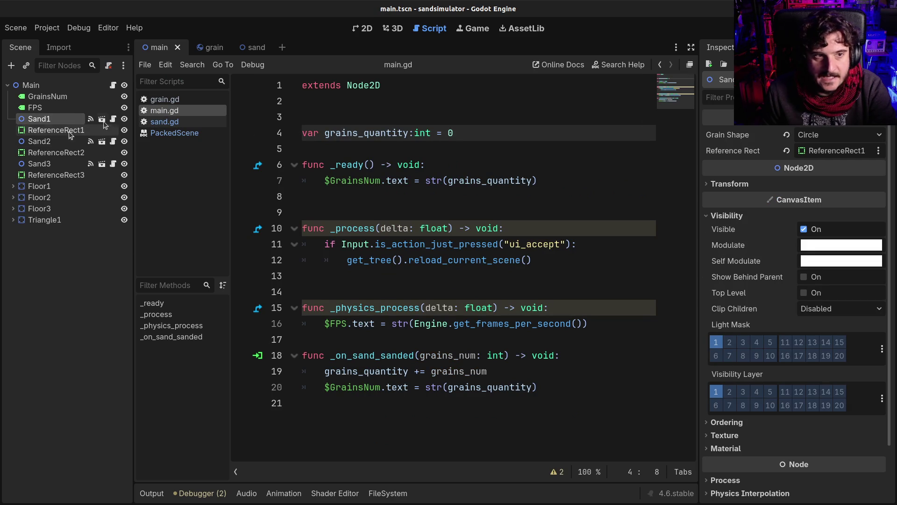
pyautogui.click(824, 137)
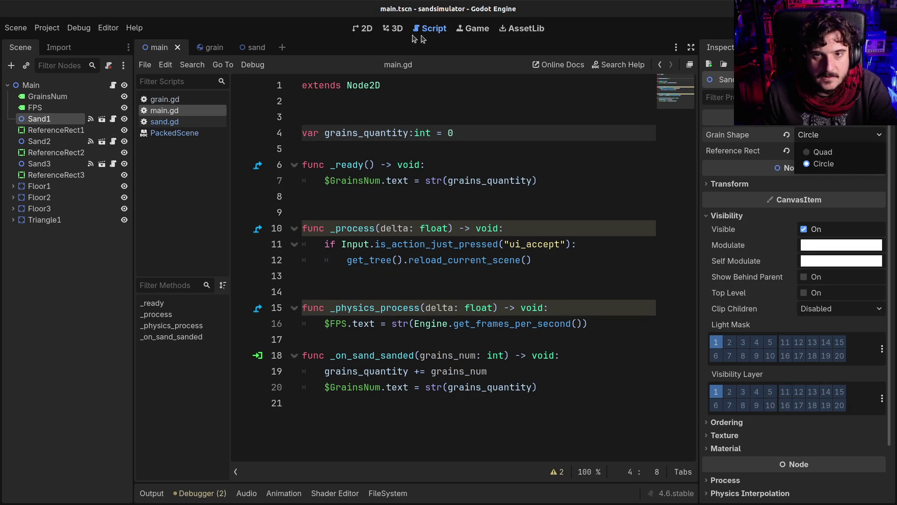
pyautogui.click(824, 163)
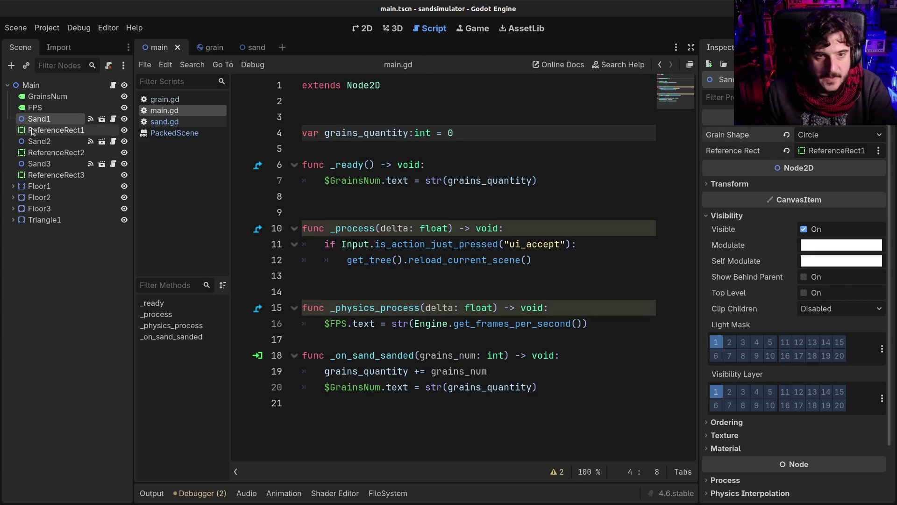
# Set ReferenceRect1's border width to 8 px and test-run the sand simulation
pyautogui.click(33, 131)
pyautogui.click(823, 150)
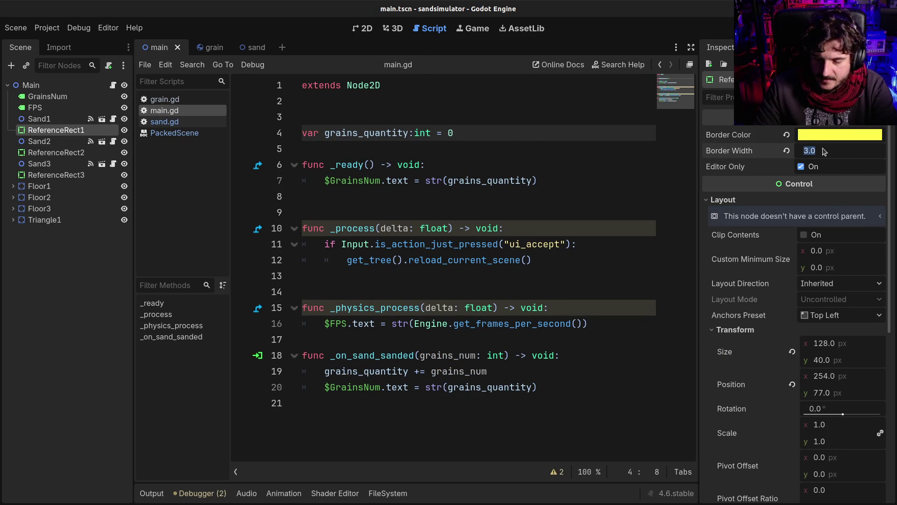
pyautogui.write('8')
pyautogui.press('Return')
pyautogui.press('F5')
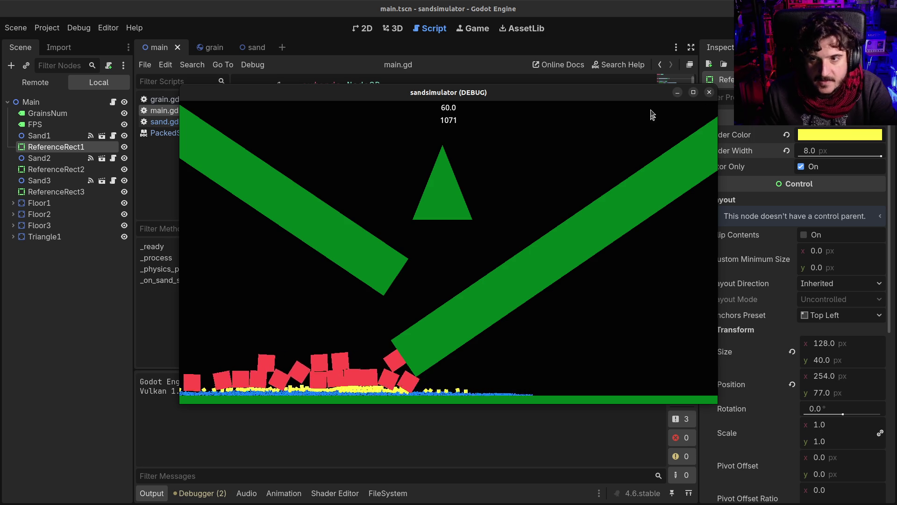
pyautogui.click(709, 92)
pyautogui.click(209, 47)
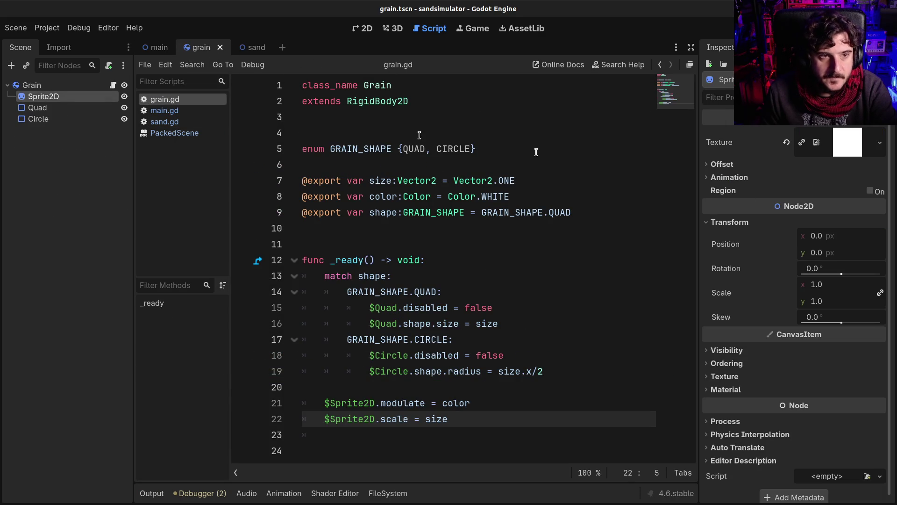
# On the Grain body, turn off Absorbent and set the physics material bounce to 2, testing each change
pyautogui.click(32, 84)
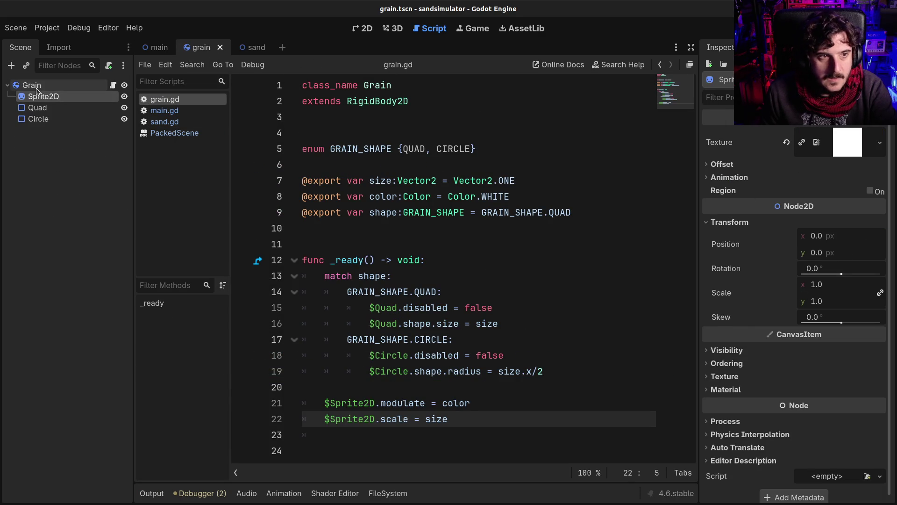
pyautogui.click(803, 298)
pyautogui.press('F5')
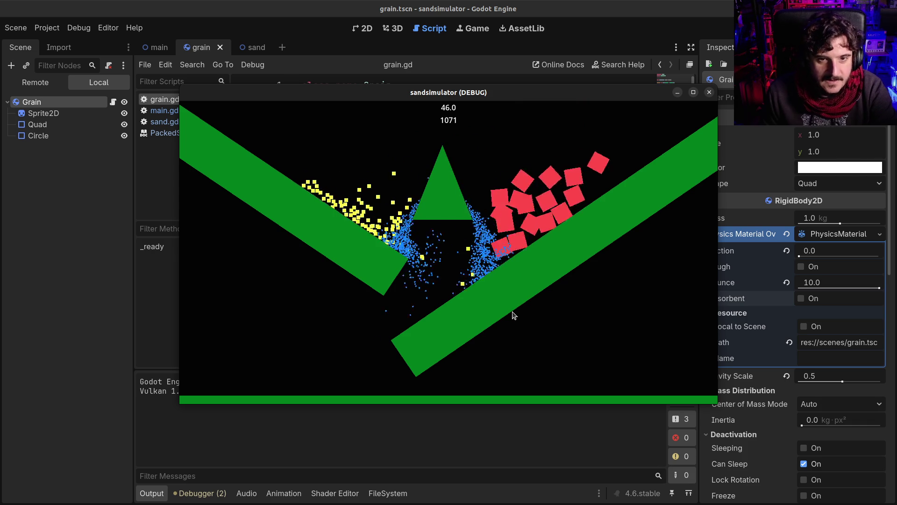
pyautogui.click(849, 281)
pyautogui.write('2')
pyautogui.press('Return')
pyautogui.press('F5')
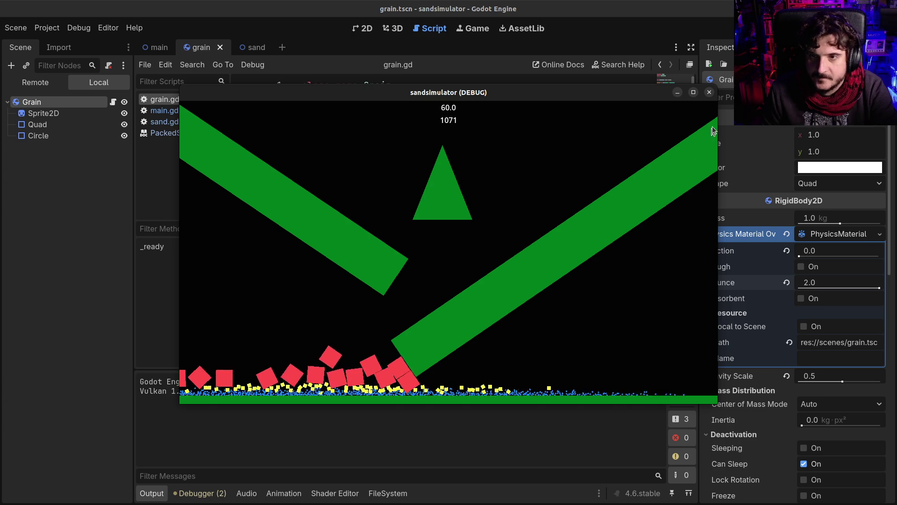
pyautogui.click(709, 93)
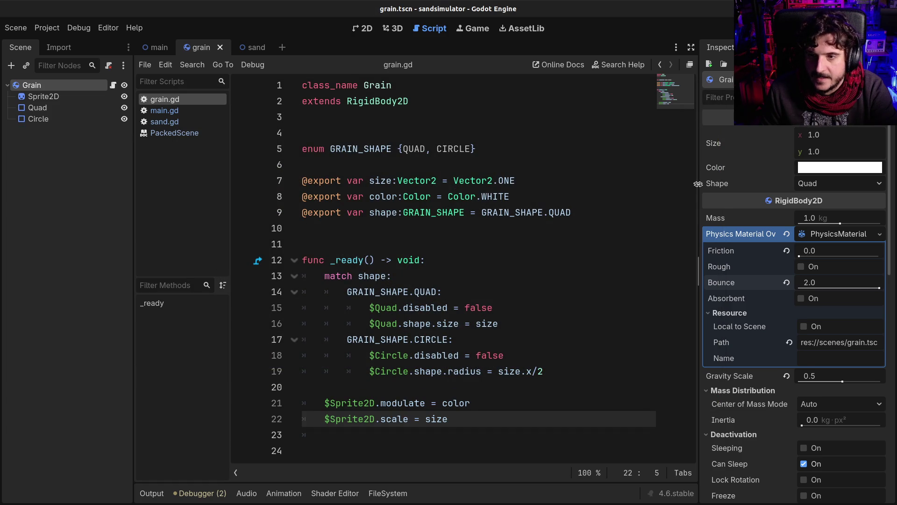
# Enable Lock Rotation on the Grain body and run the sand test again
pyautogui.scroll(-3, 749, 327)
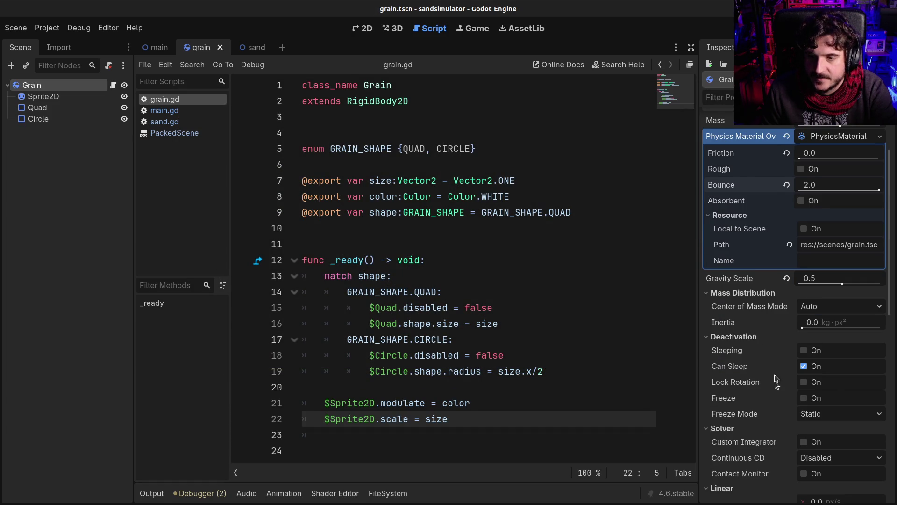
pyautogui.scroll(-5, 775, 381)
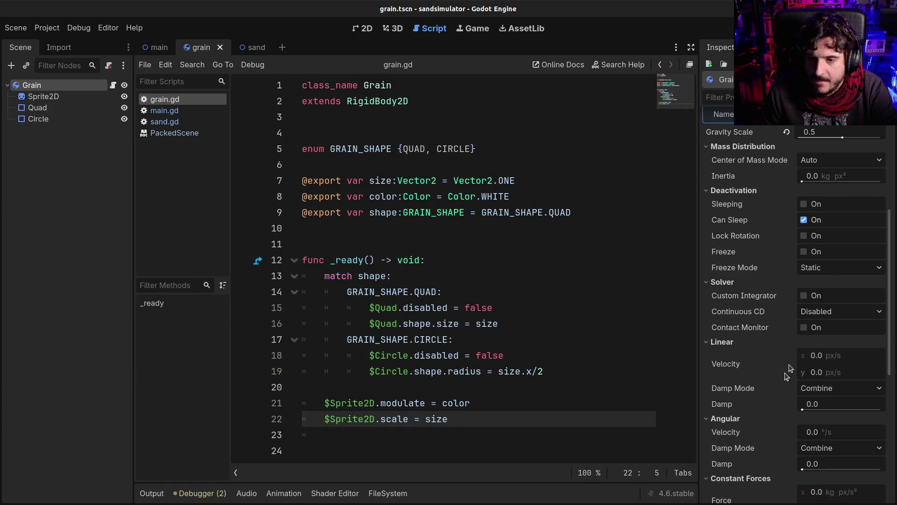
pyautogui.scroll(-3, 790, 366)
pyautogui.scroll(10, 774, 398)
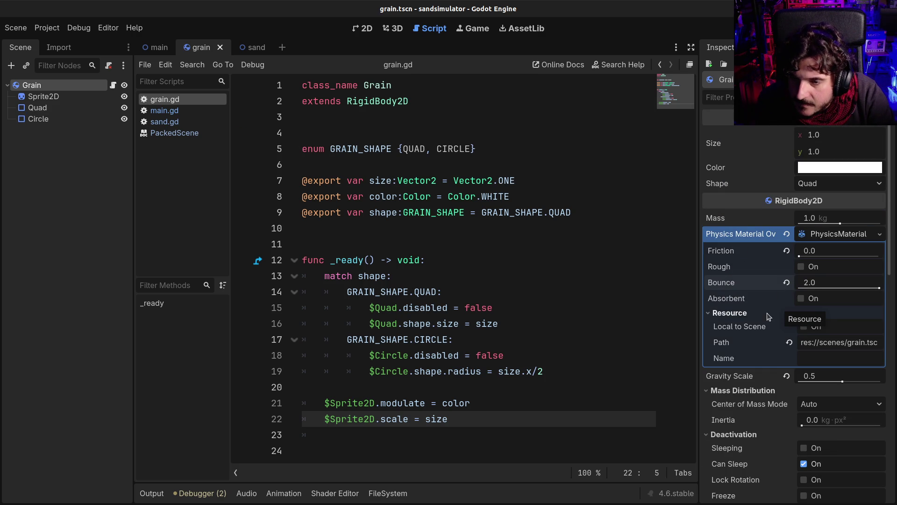
pyautogui.scroll(-3, 769, 317)
pyautogui.scroll(-2, 757, 353)
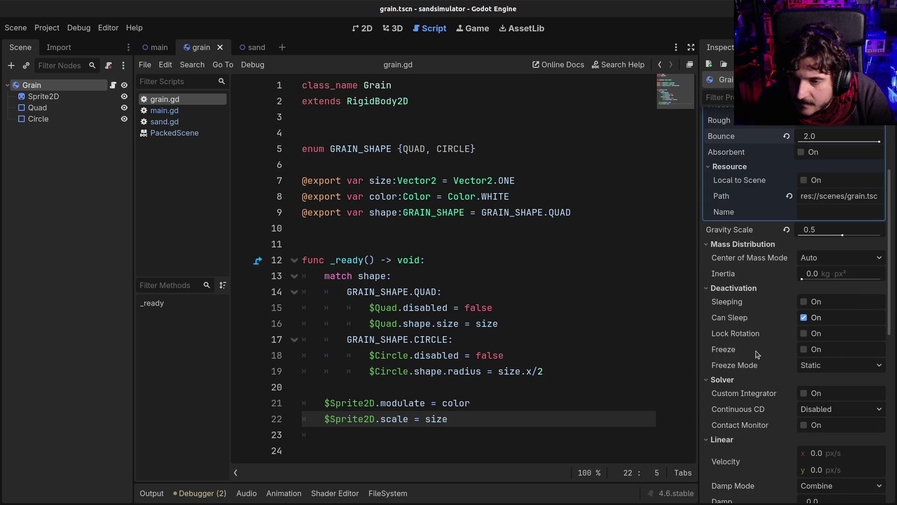
pyautogui.click(803, 333)
pyautogui.press('F5')
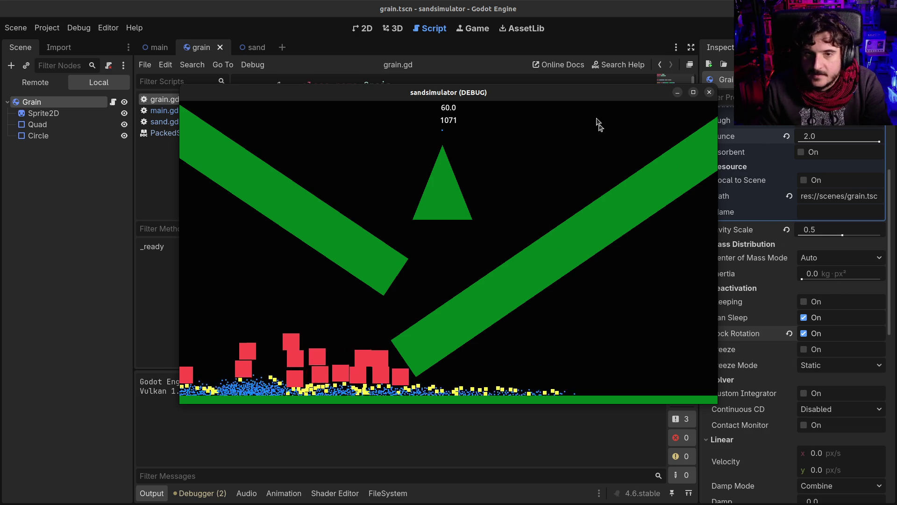
# Try a Grain bounce of 80.0 and test-run the simulation
pyautogui.hotkey('alt', 'F4')
pyautogui.scroll(5, 828, 288)
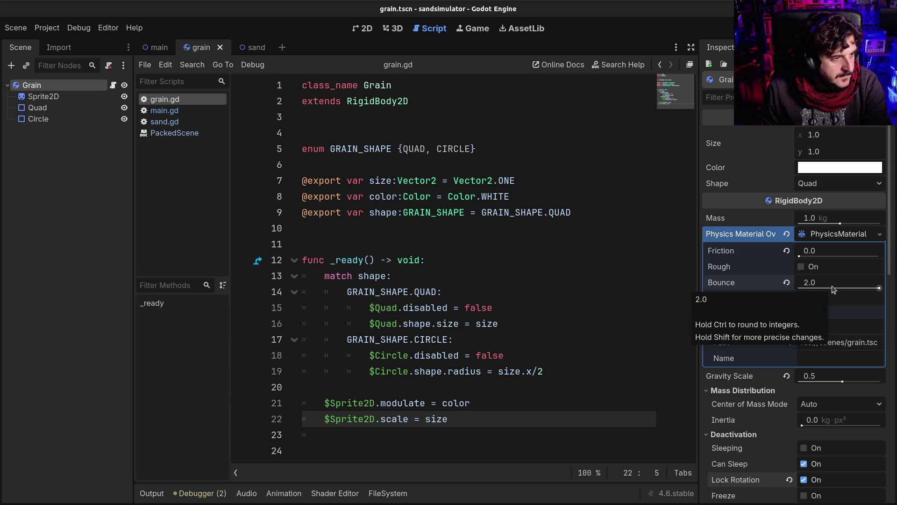
pyautogui.click(834, 289)
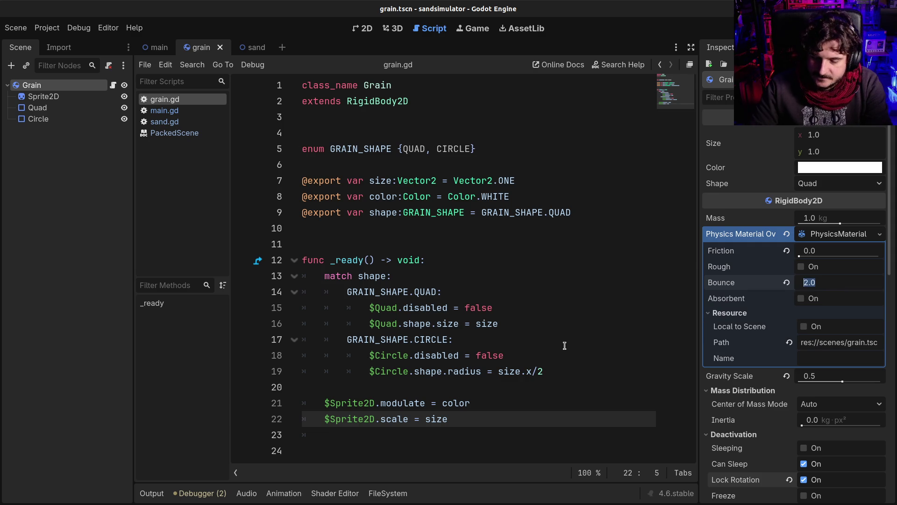
pyautogui.write('80')
pyautogui.press('Return')
pyautogui.press('F5')
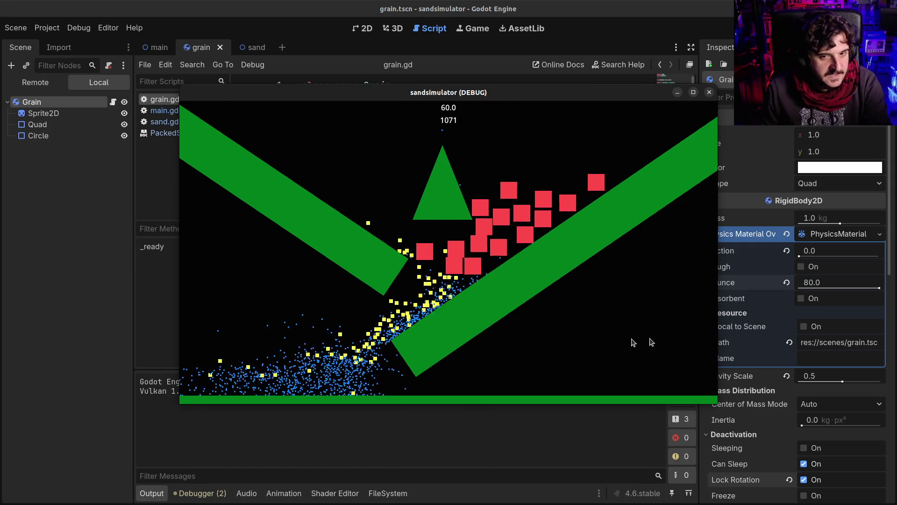
# Settle the Grain bounce at 1.0 and run the test again
pyautogui.click(828, 284)
pyautogui.write('1')
pyautogui.press('Return')
pyautogui.press('F5')
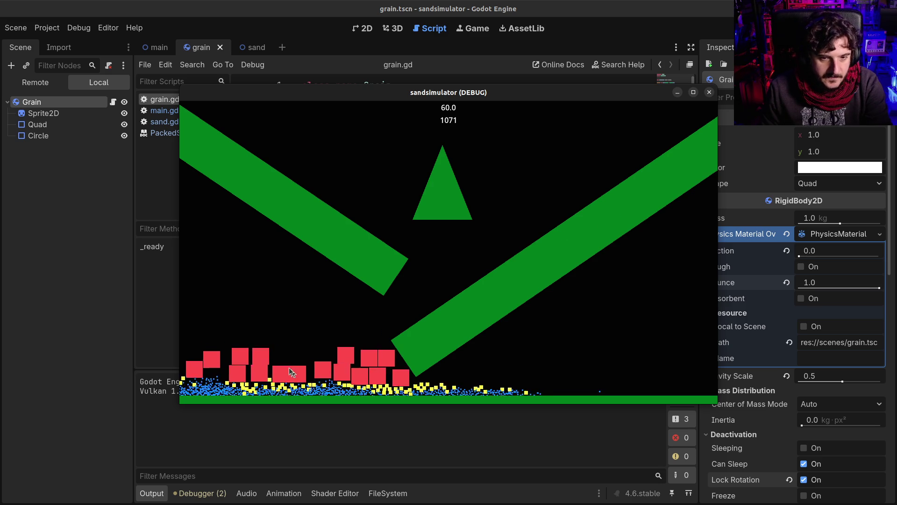
pyautogui.click(709, 92)
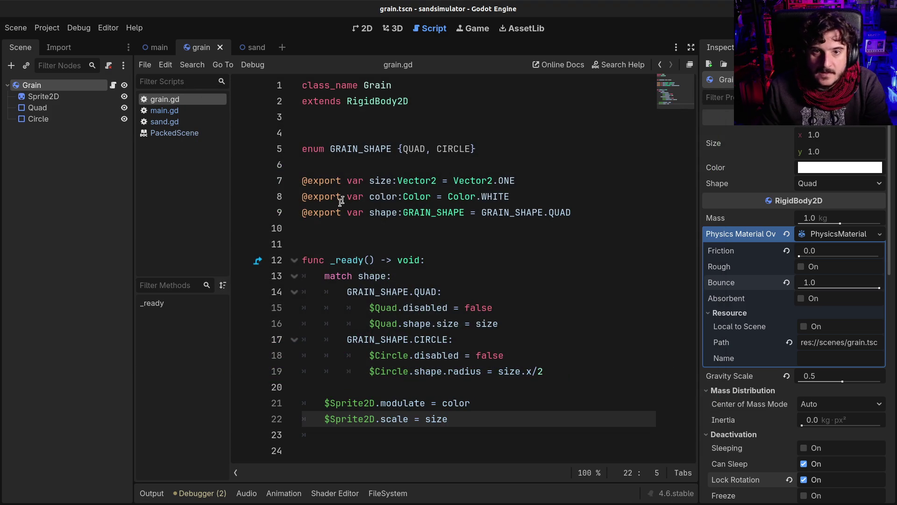
pyautogui.click(361, 30)
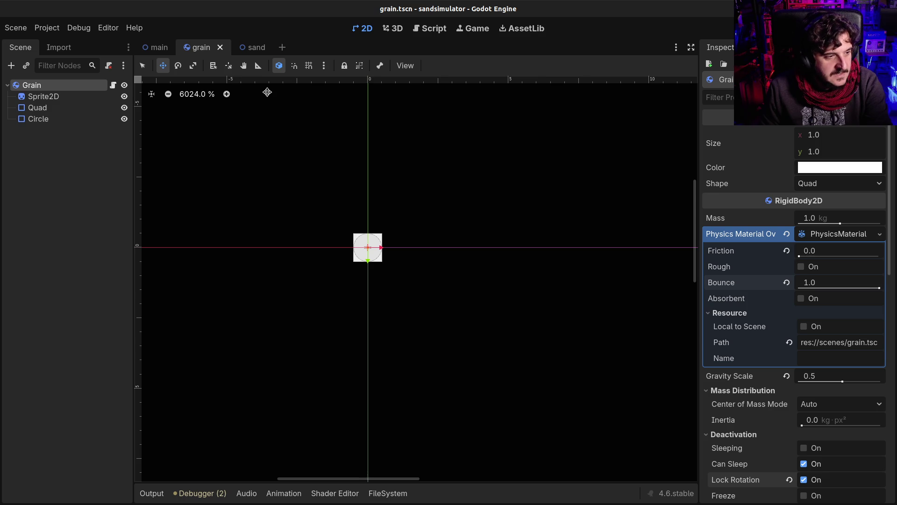
# Reset the Grain's friction to its default 1.0 and run the sand simulation
pyautogui.click(158, 48)
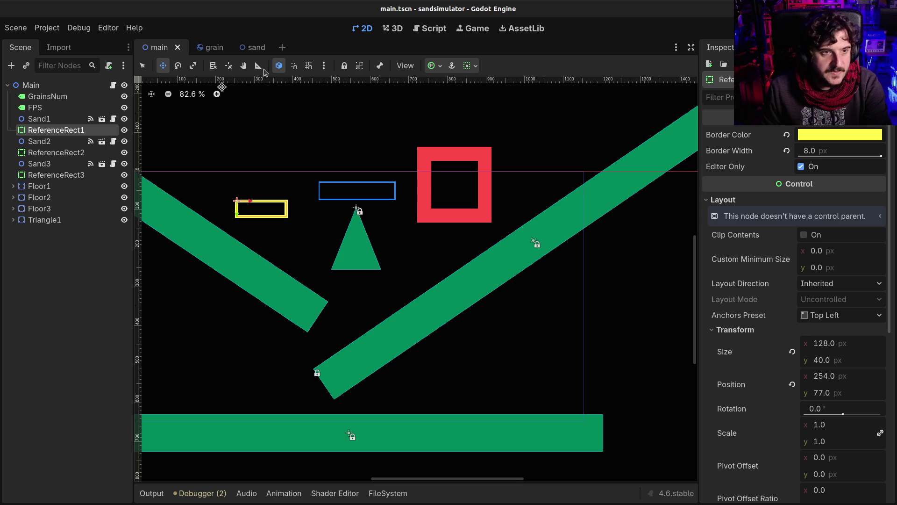
pyautogui.click(207, 47)
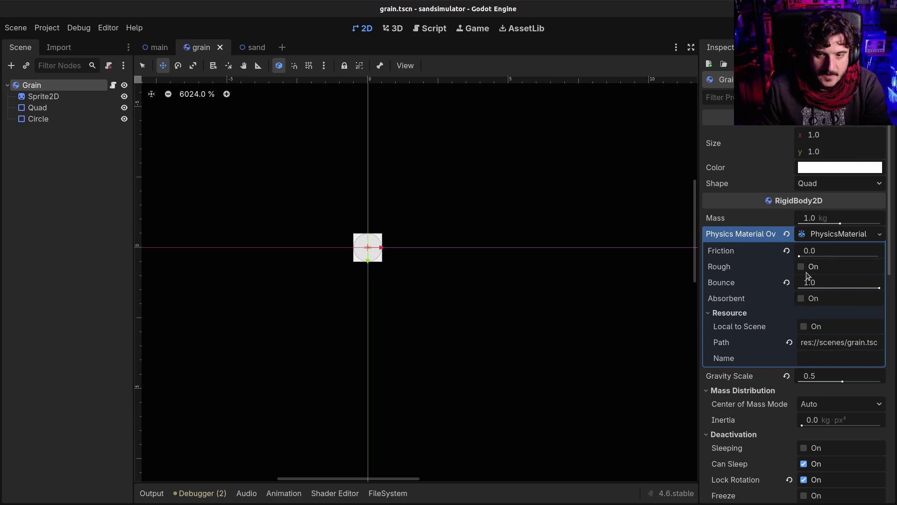
pyautogui.click(786, 251)
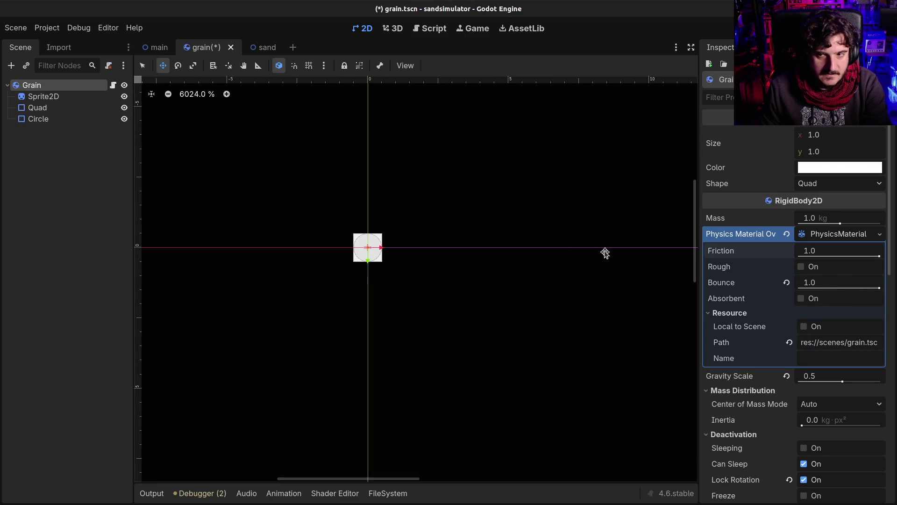
pyautogui.press('F5')
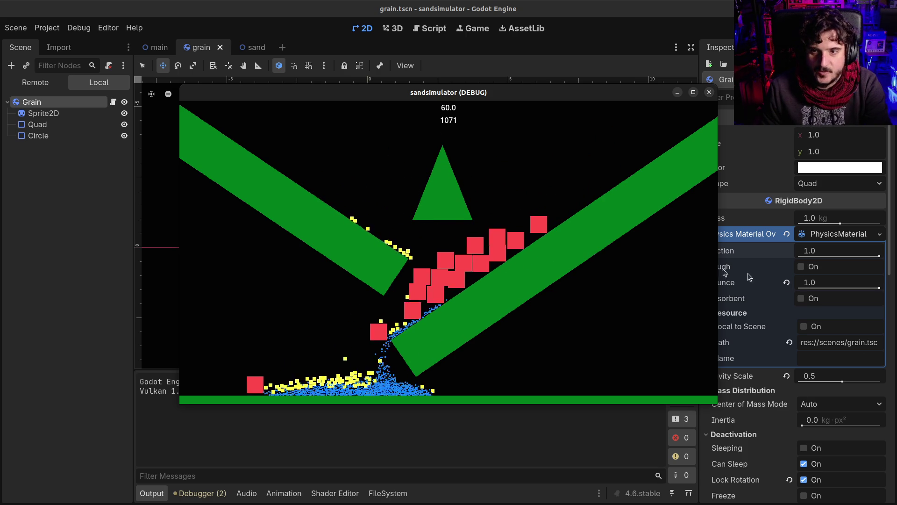
pyautogui.moveTo(550, 93); pyautogui.dragTo(494, 71)
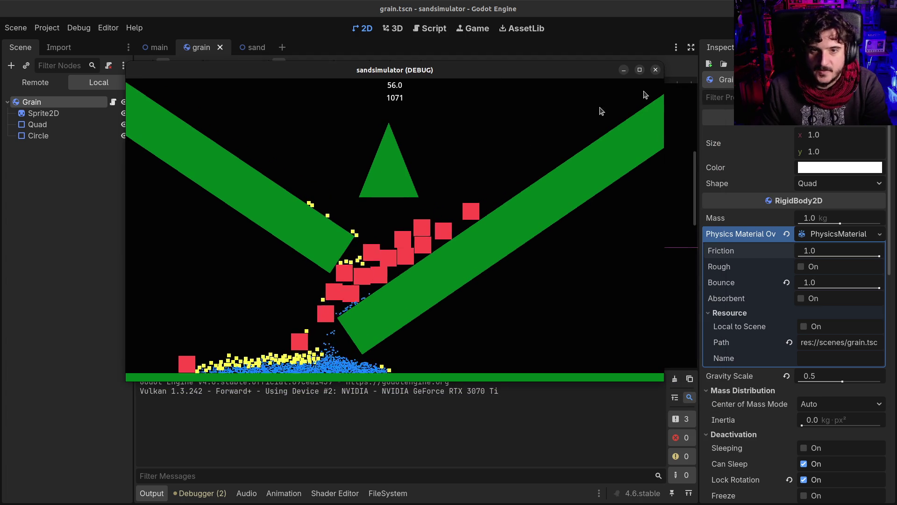
pyautogui.click(655, 70)
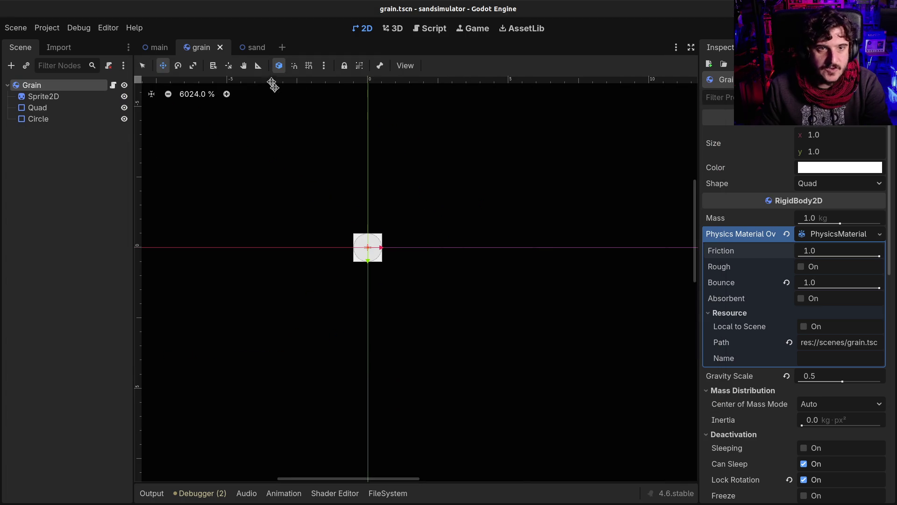
# Change Sand2's grain shape from Quad to Circle, then save and test-run
pyautogui.click(155, 50)
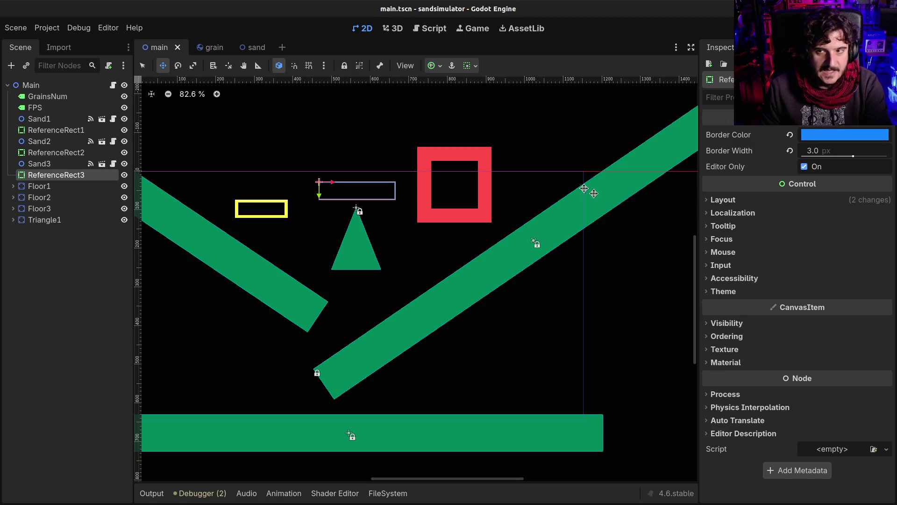
pyautogui.click(41, 164)
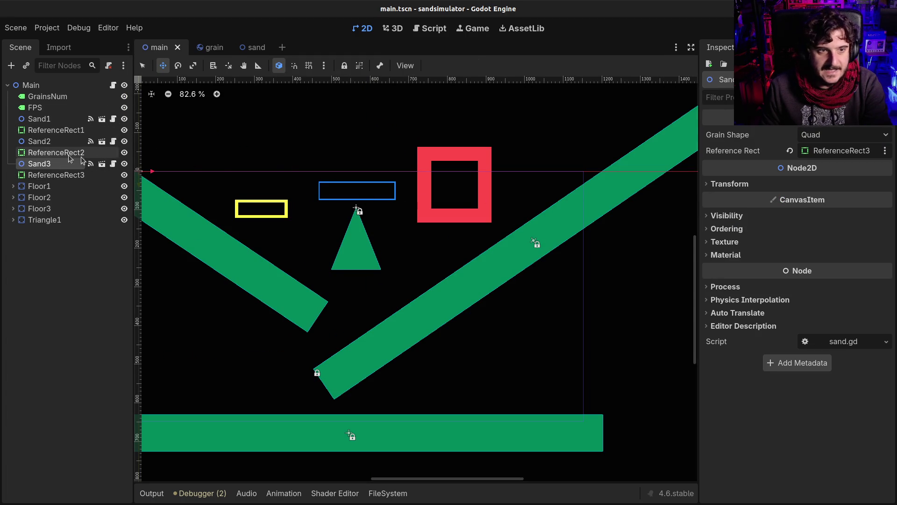
pyautogui.click(47, 142)
pyautogui.click(50, 149)
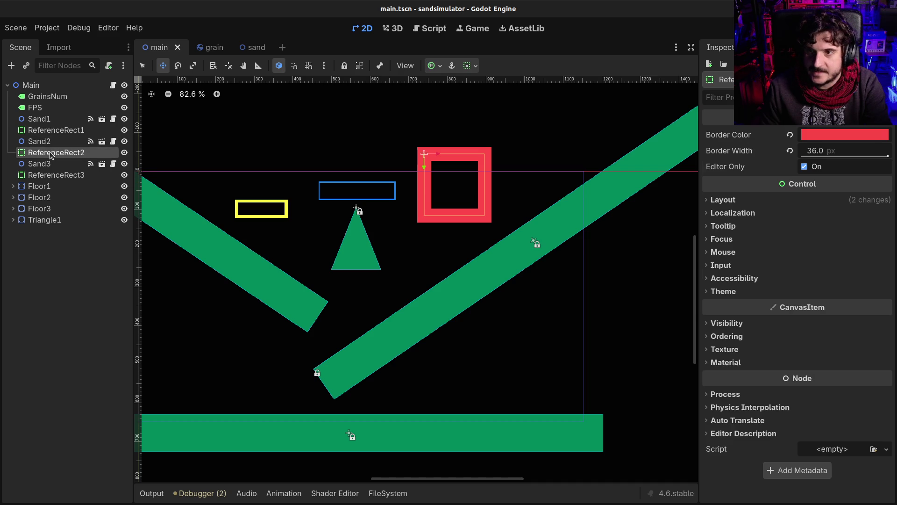
pyautogui.click(50, 142)
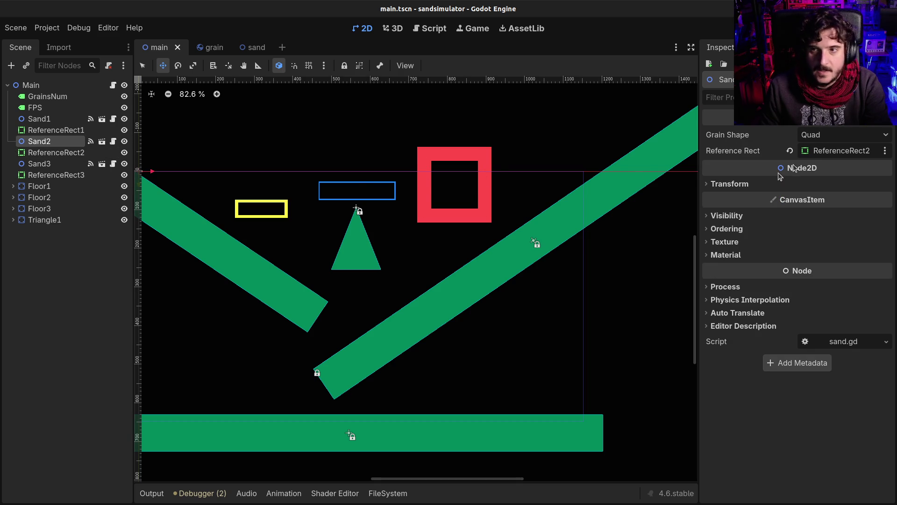
pyautogui.click(838, 134)
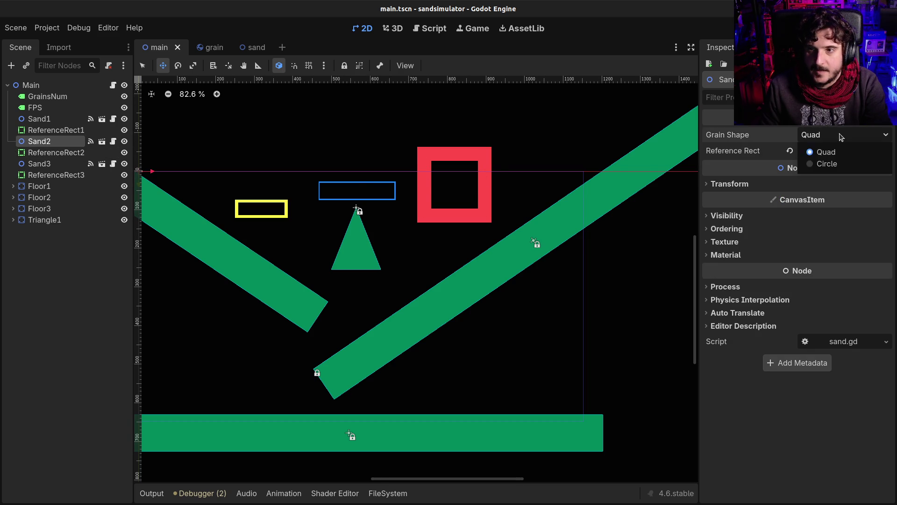
pyautogui.click(821, 170)
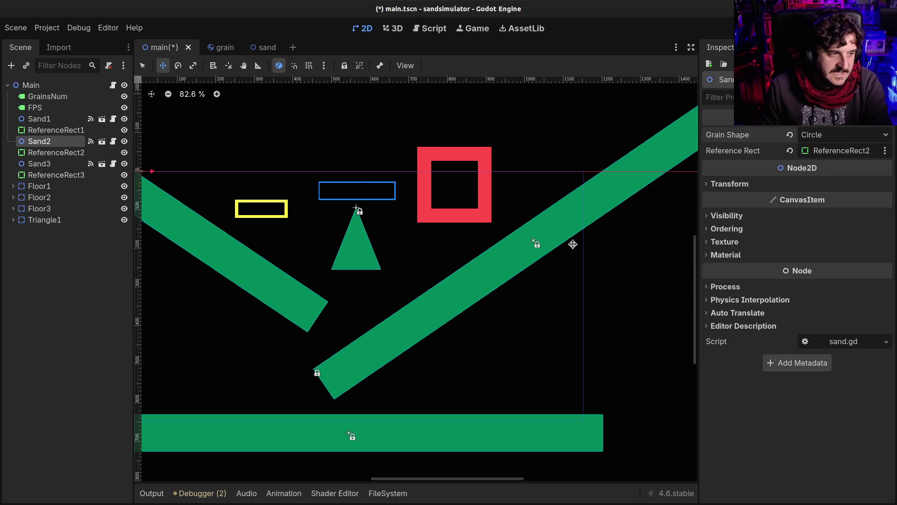
pyautogui.press('F5')
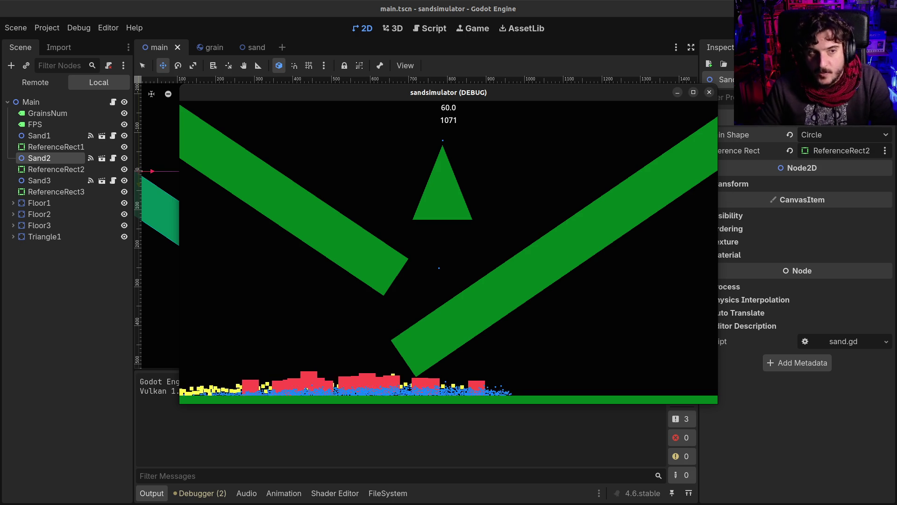
pyautogui.press('Escape')
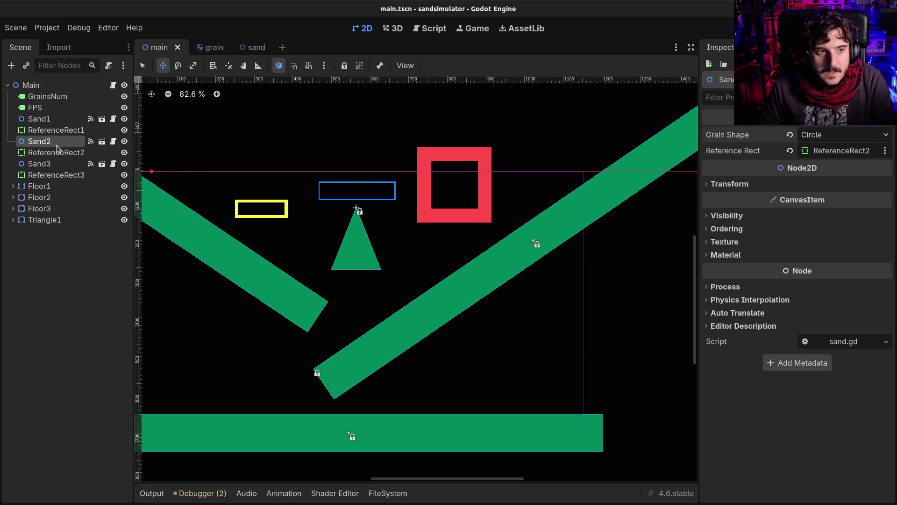
pyautogui.click(51, 130)
pyautogui.scroll(-2, 335, 198)
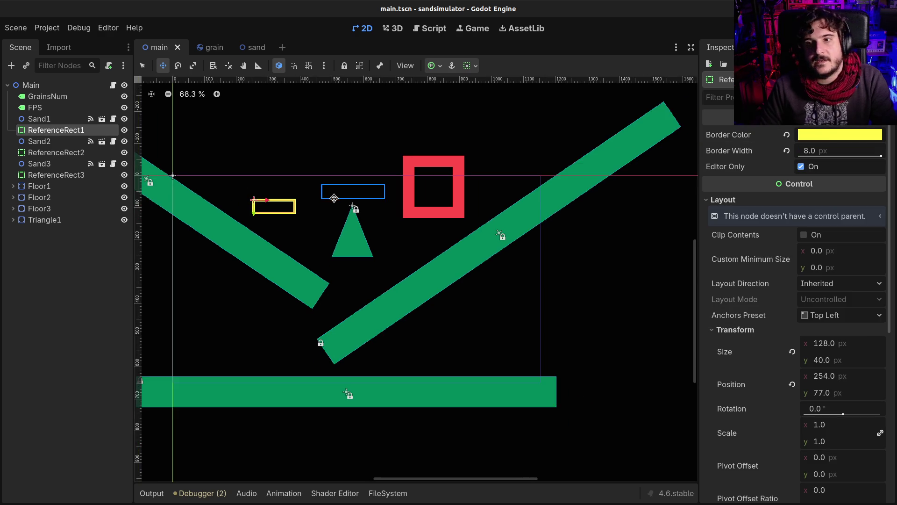
pyautogui.moveTo(307, 202); pyautogui.dragTo(373, 231)
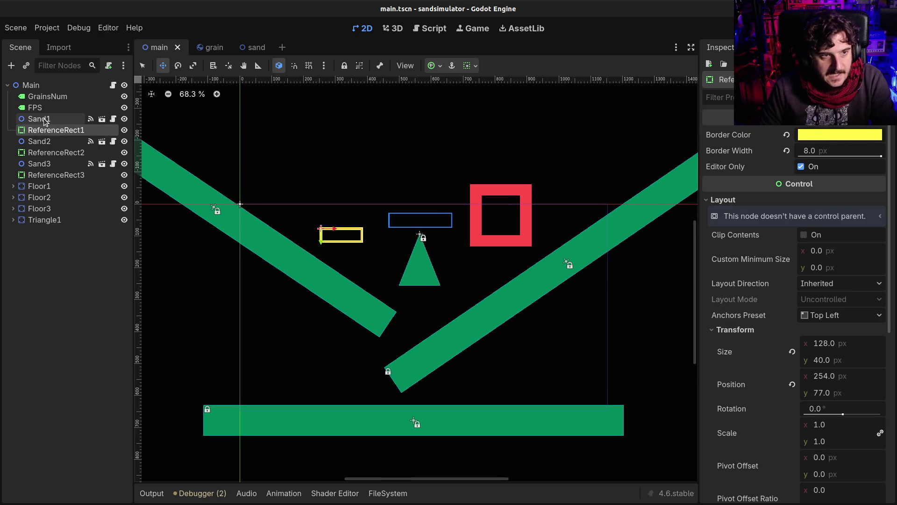
pyautogui.click(46, 119)
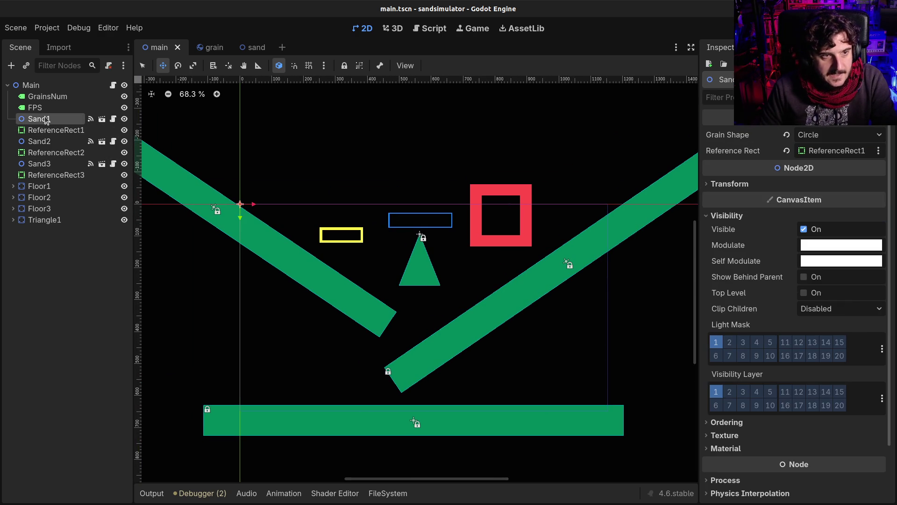
pyautogui.click(113, 119)
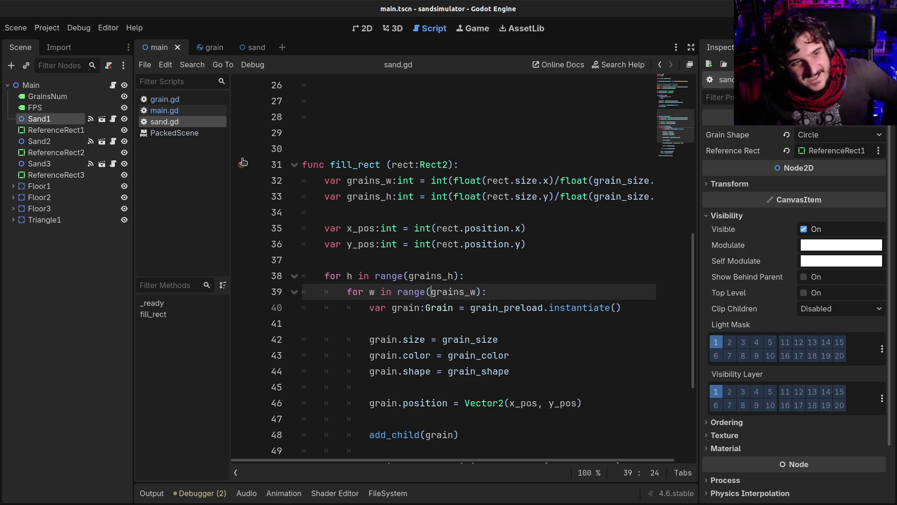
pyautogui.click(99, 133)
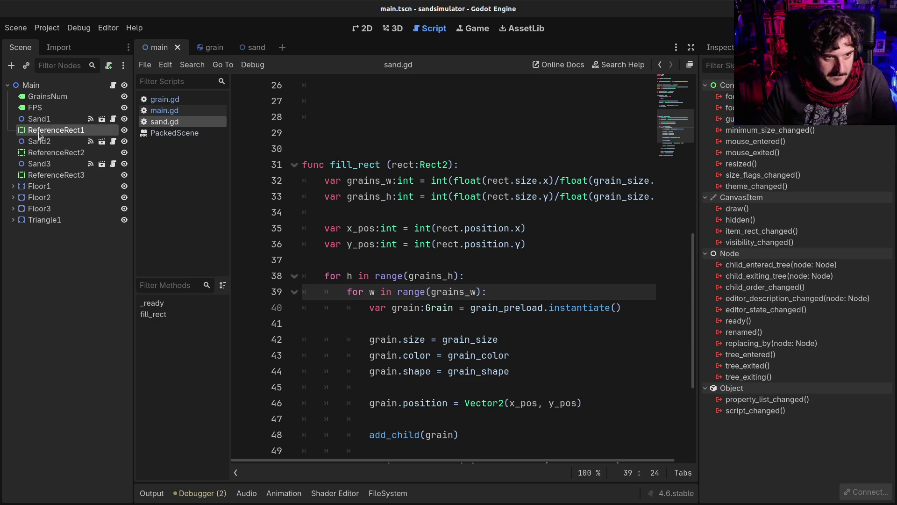
pyautogui.click(366, 32)
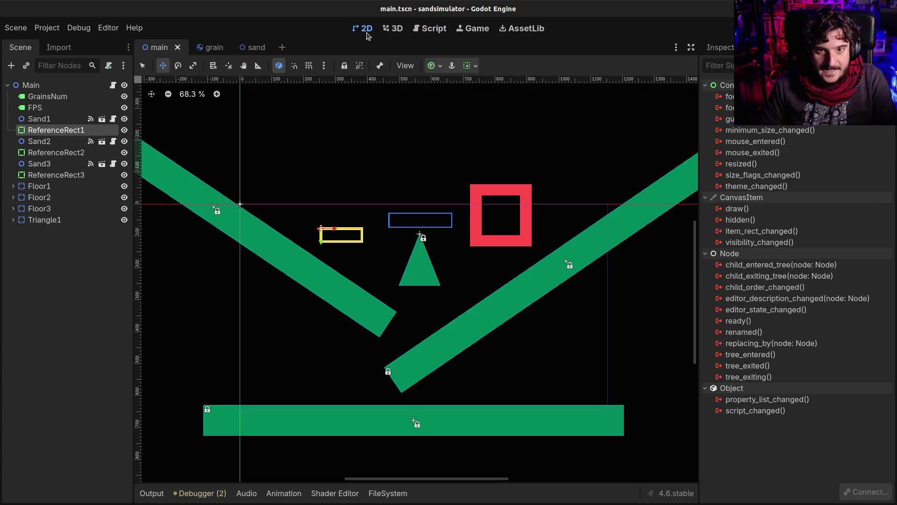
# Parent ReferenceRect1, 2 and 3 under Sand1, Sand2 and Sand3, then save and test-run
pyautogui.moveTo(43, 134); pyautogui.dragTo(45, 121)
pyautogui.moveTo(35, 153); pyautogui.dragTo(41, 140)
pyautogui.moveTo(41, 175); pyautogui.dragTo(45, 164)
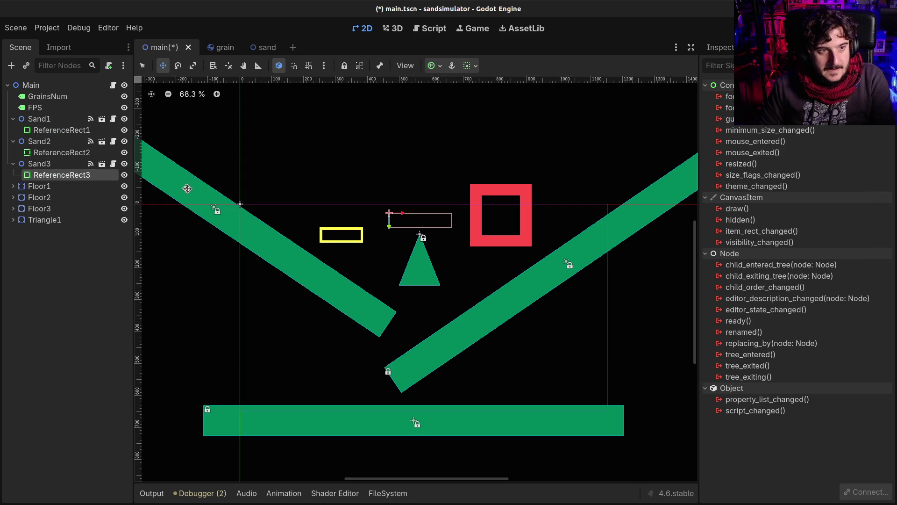
pyautogui.press('F5')
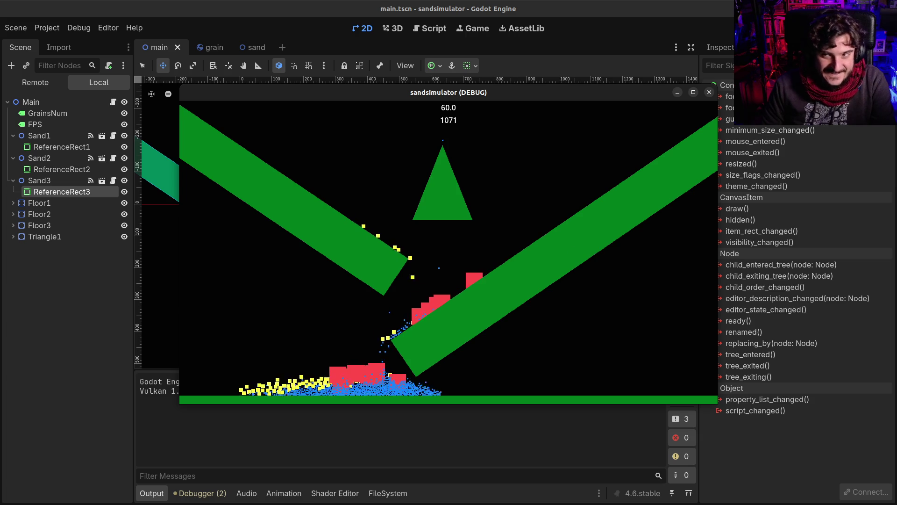
pyautogui.press('F8')
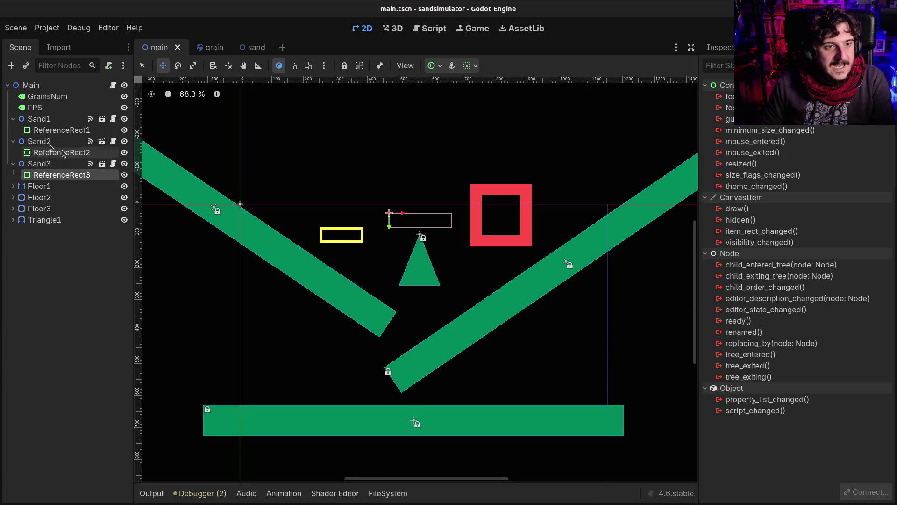
# Move Sand1 and its yellow rectangle right beside the red square's lower corner, then test-run
pyautogui.click(39, 118)
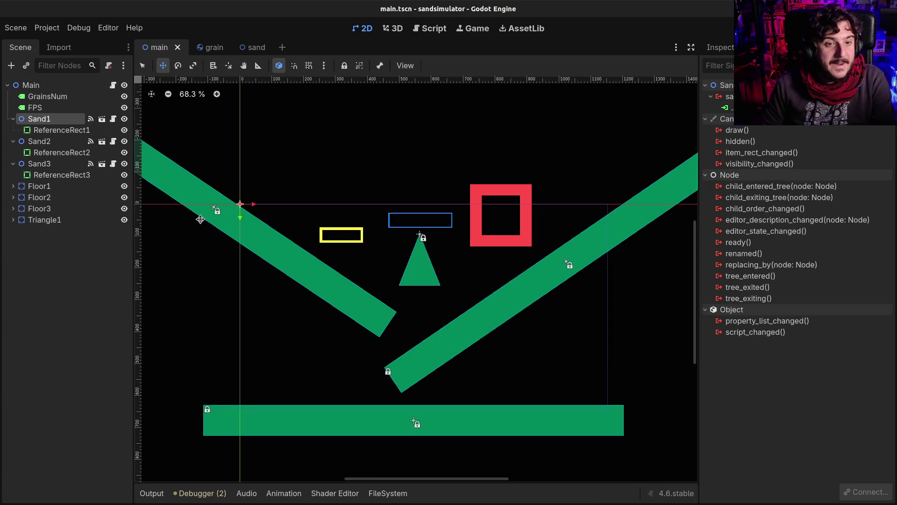
pyautogui.moveTo(256, 205); pyautogui.dragTo(445, 196)
pyautogui.press('F5')
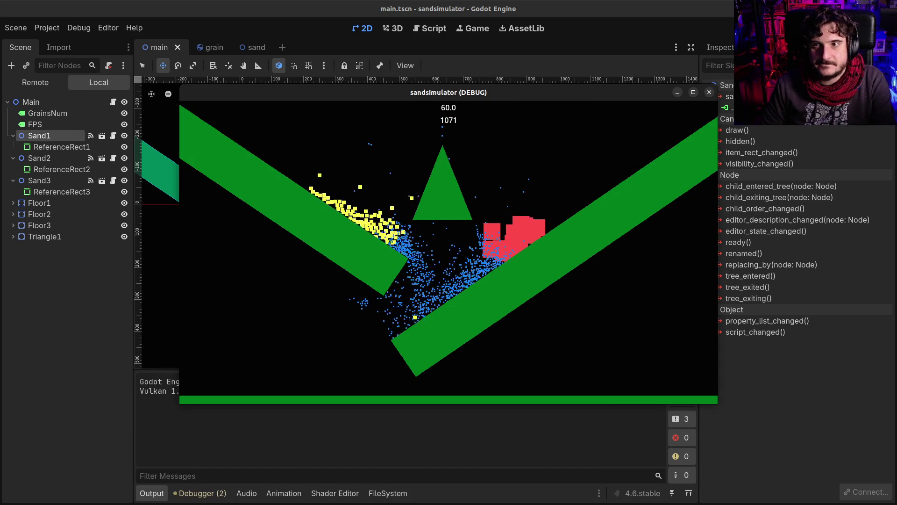
pyautogui.press('F8')
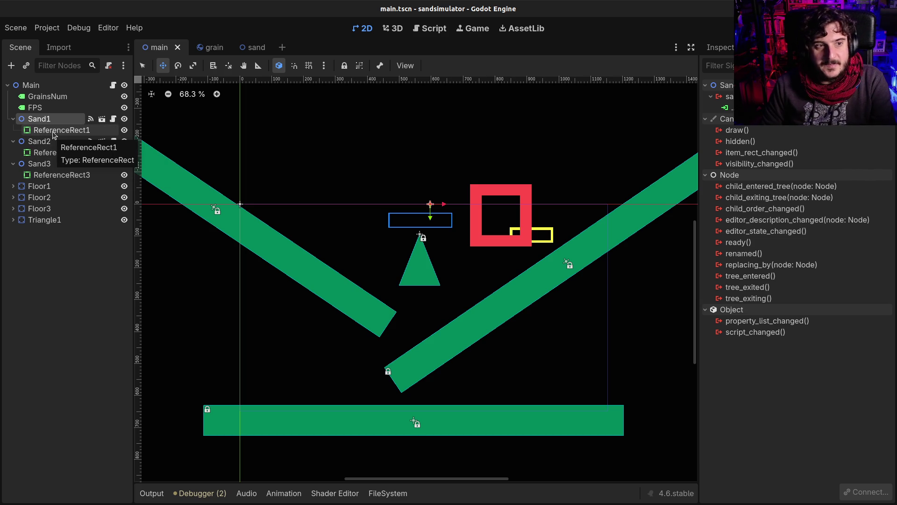
pyautogui.click(53, 133)
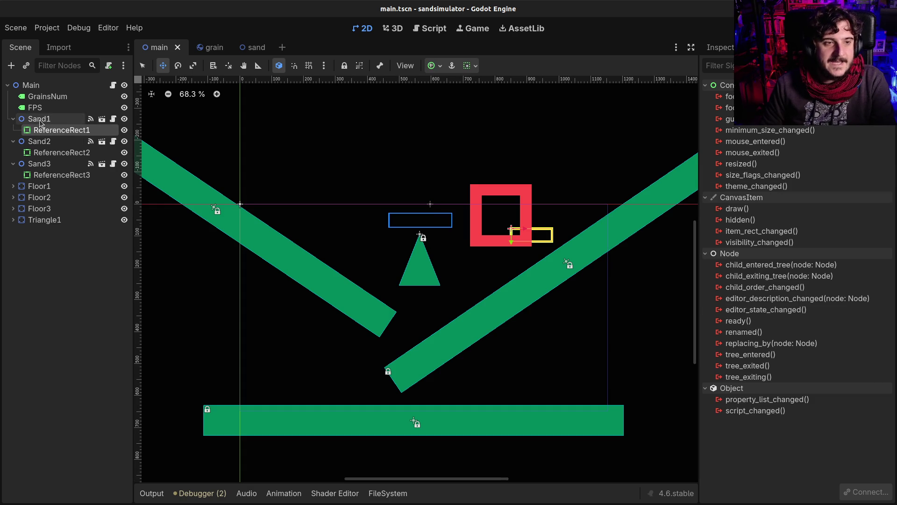
# Drag ReferenceRect3, ReferenceRect2 and ReferenceRect1 out of the Sand nodes back under Main
pyautogui.click(22, 122)
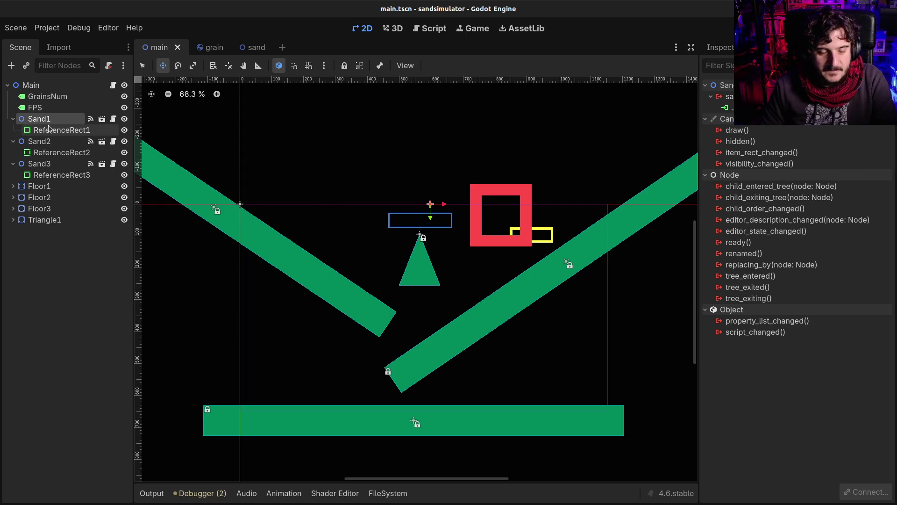
pyautogui.moveTo(56, 175); pyautogui.dragTo(33, 180)
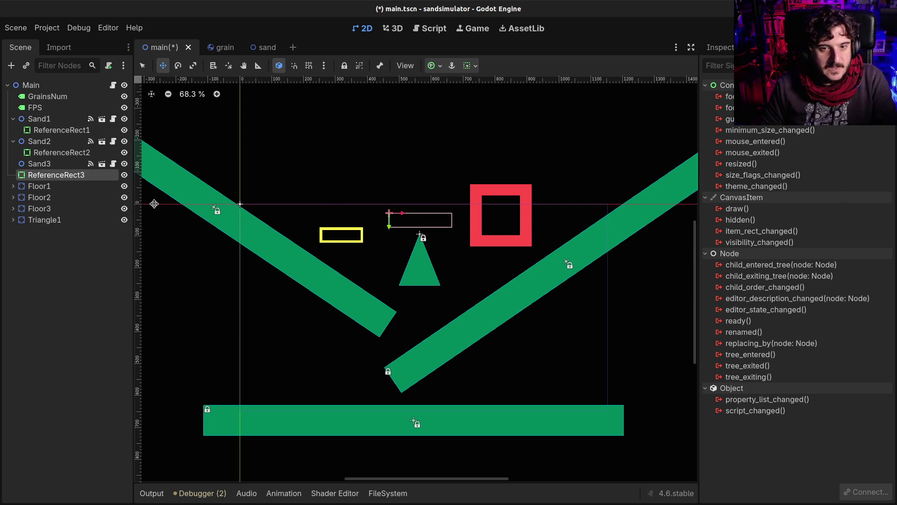
pyautogui.moveTo(56, 153); pyautogui.dragTo(33, 158)
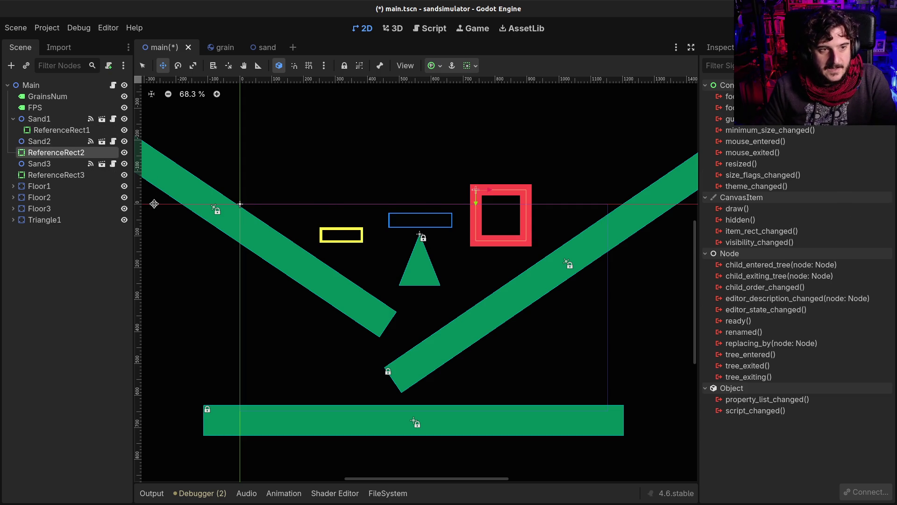
pyautogui.moveTo(56, 130); pyautogui.dragTo(33, 135)
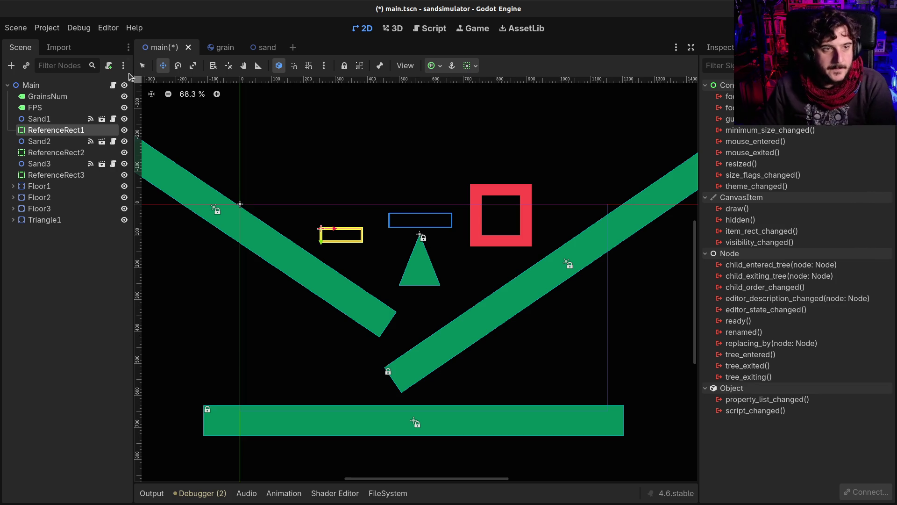
# Unlock the Grain's rotation so grains rotate freely, and test-run the simulator
pyautogui.click(212, 52)
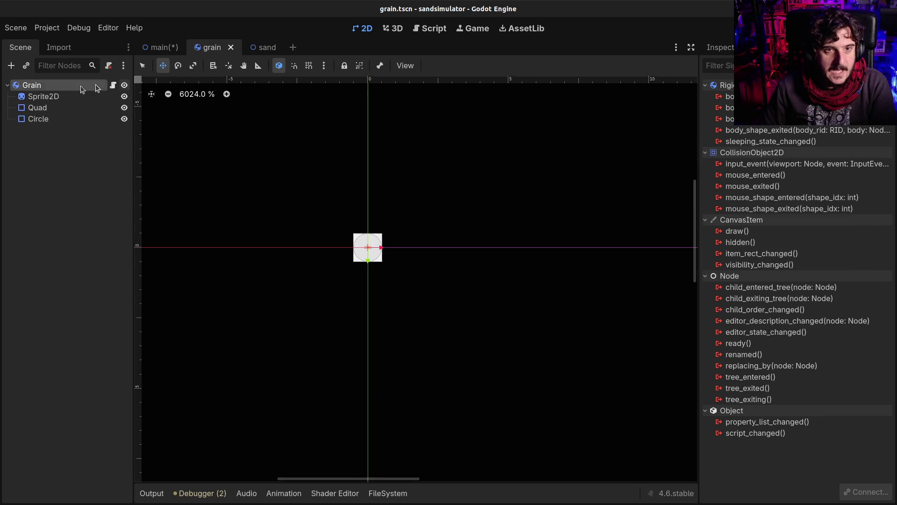
pyautogui.click(30, 85)
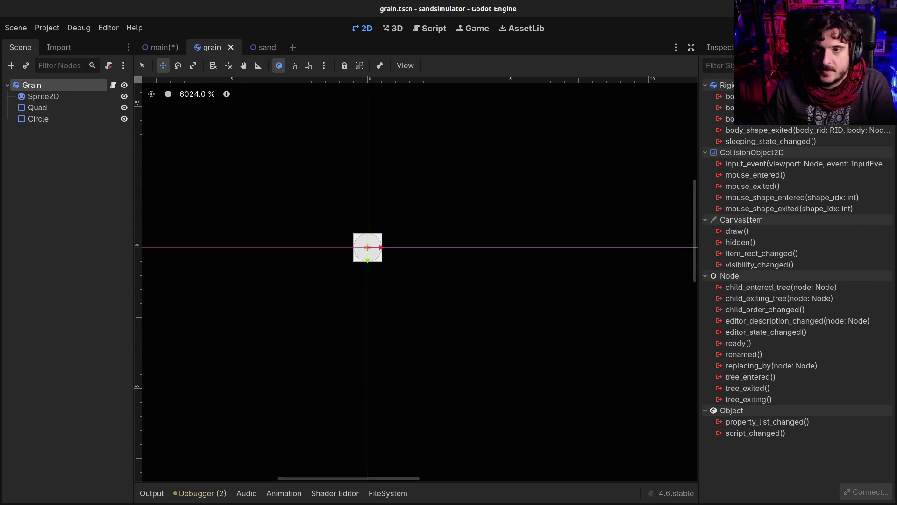
pyautogui.scroll(-5, 809, 381)
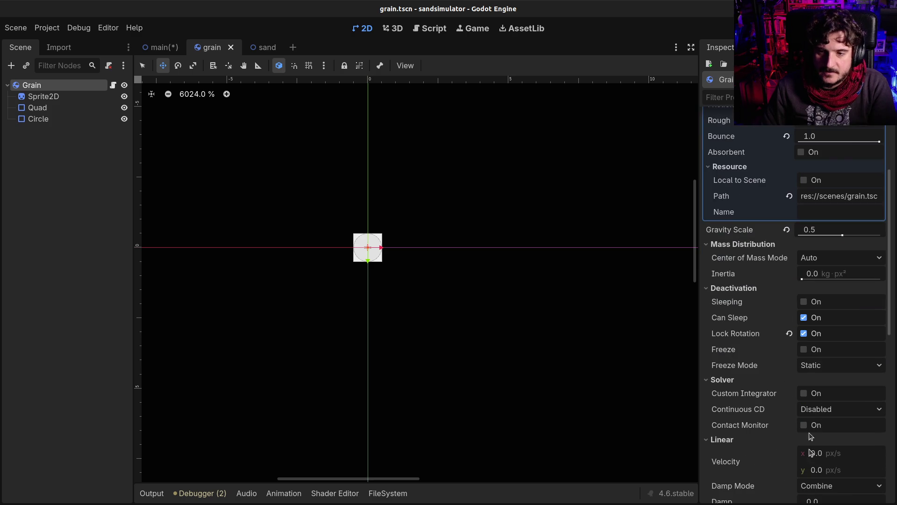
pyautogui.click(804, 333)
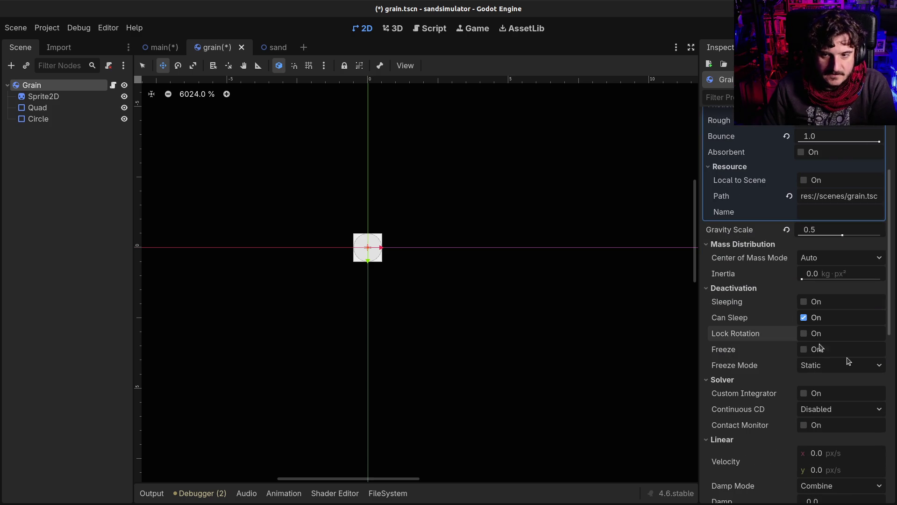
pyautogui.press('F5')
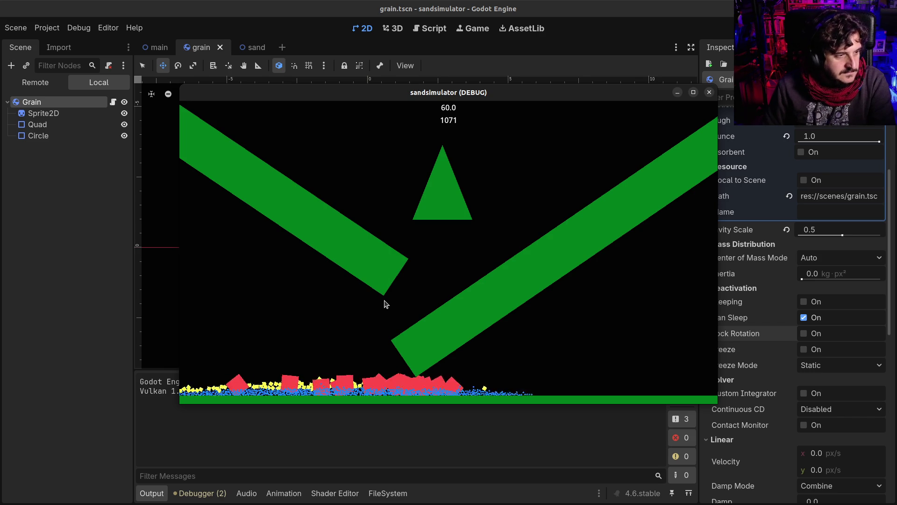
pyautogui.click(709, 93)
pyautogui.click(45, 97)
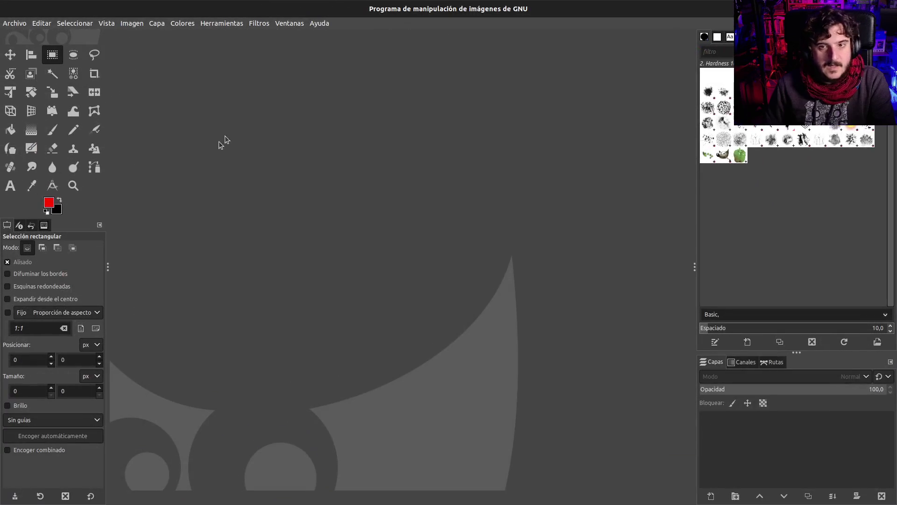
# Put the FileSystem panel first among the bottom panels and browse to assets/sprites
pyautogui.moveTo(228, 7)
pyautogui.mouseDown()
pyautogui.moveTo(233, 50)
pyautogui.moveTo(251, 71)
pyautogui.mouseUp()
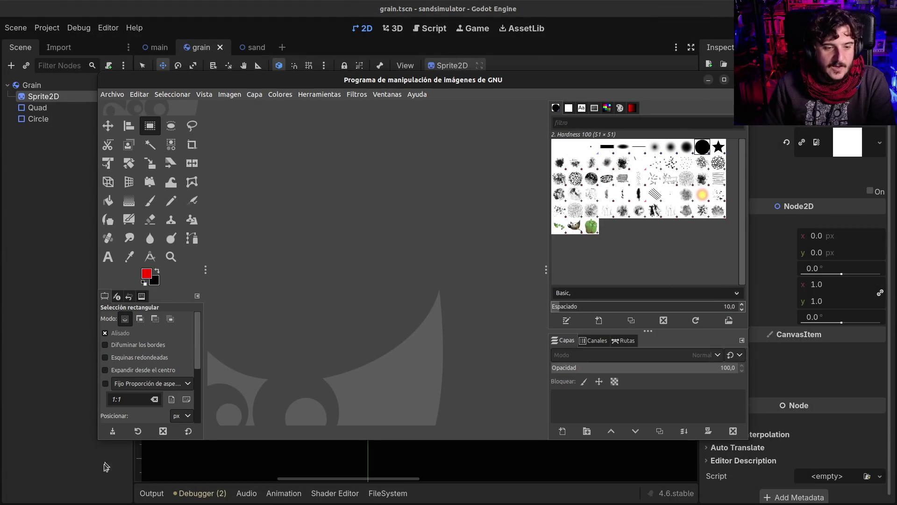
pyautogui.click(144, 493)
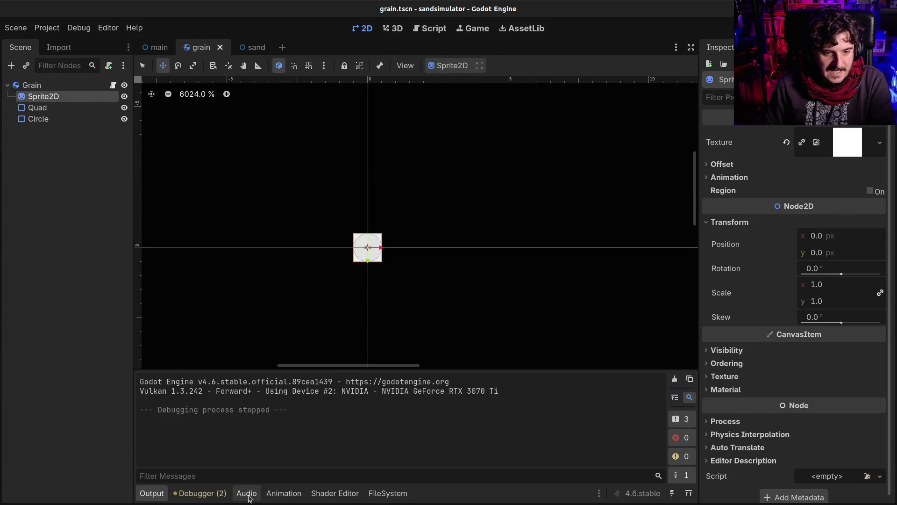
pyautogui.click(200, 493)
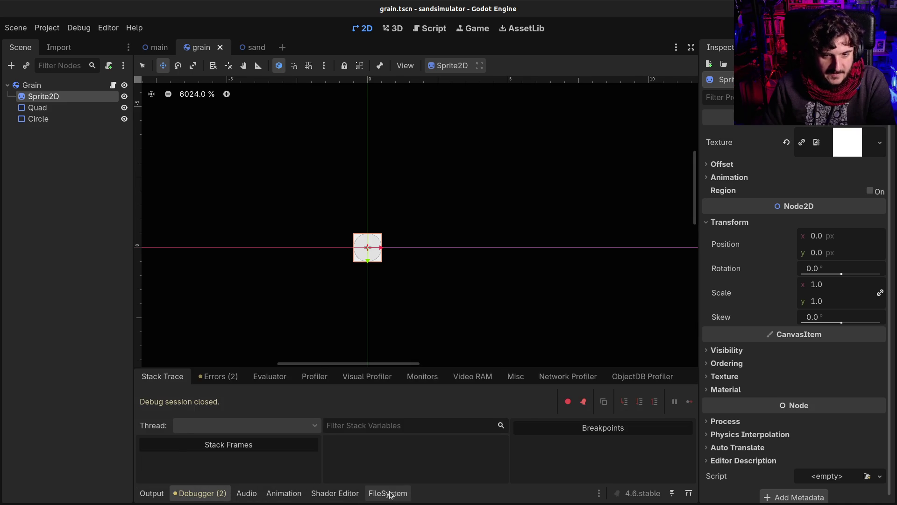
pyautogui.click(390, 494)
pyautogui.moveTo(391, 494); pyautogui.dragTo(145, 495)
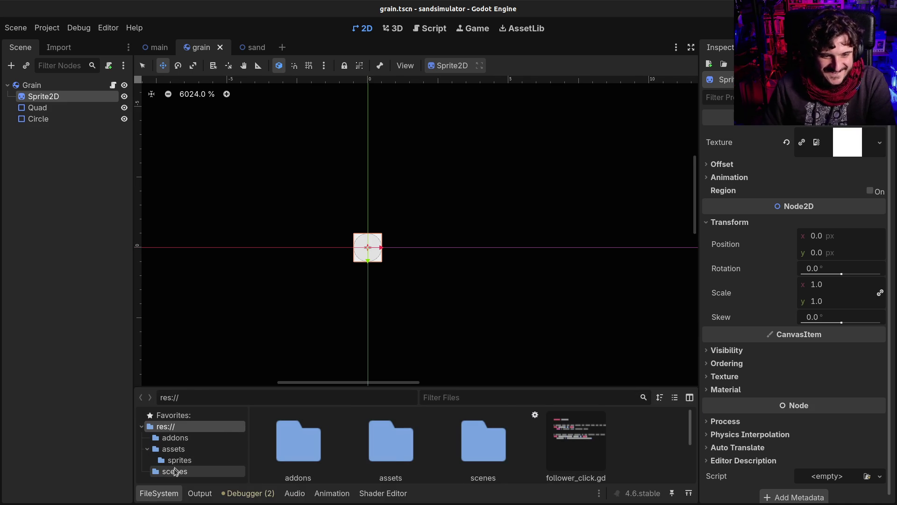
pyautogui.click(175, 472)
pyautogui.click(176, 461)
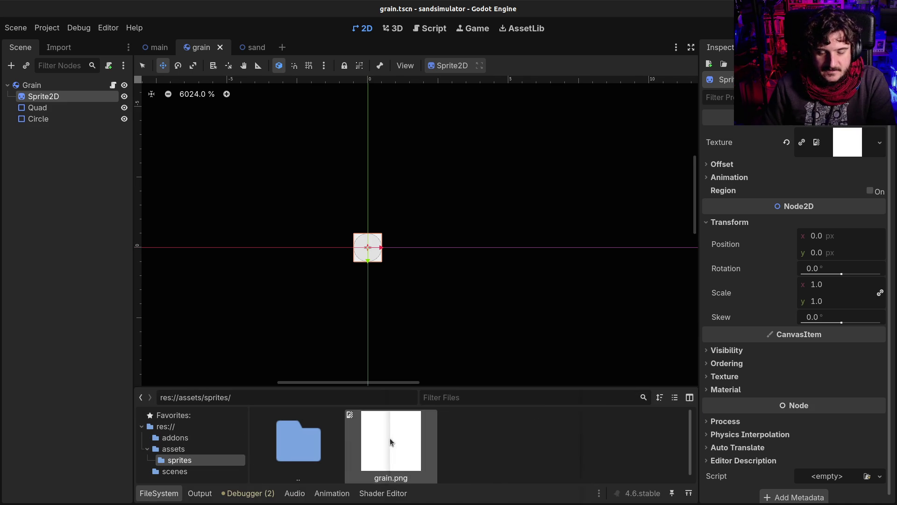
# Open grain.png in an external program, choosing another application for the image
pyautogui.rightClick(390, 442)
pyautogui.click(353, 440)
pyautogui.doubleClick(354, 440)
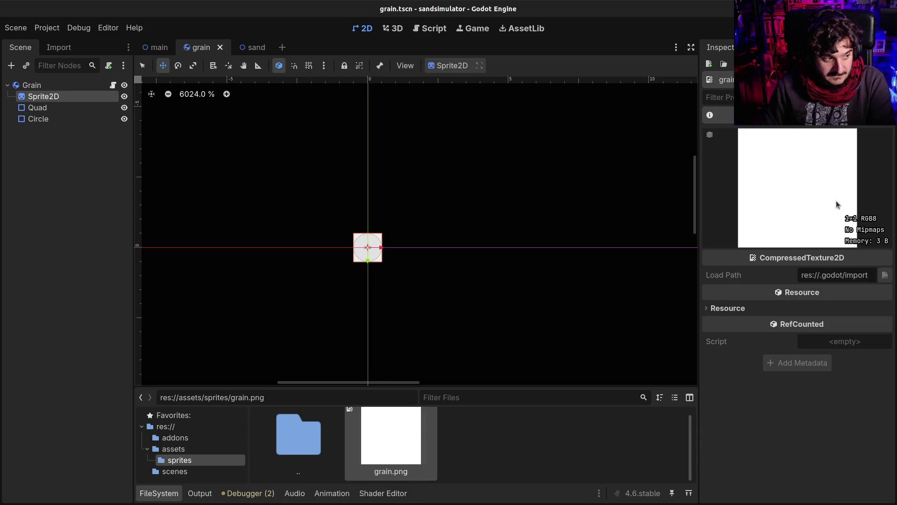
pyautogui.rightClick(386, 444)
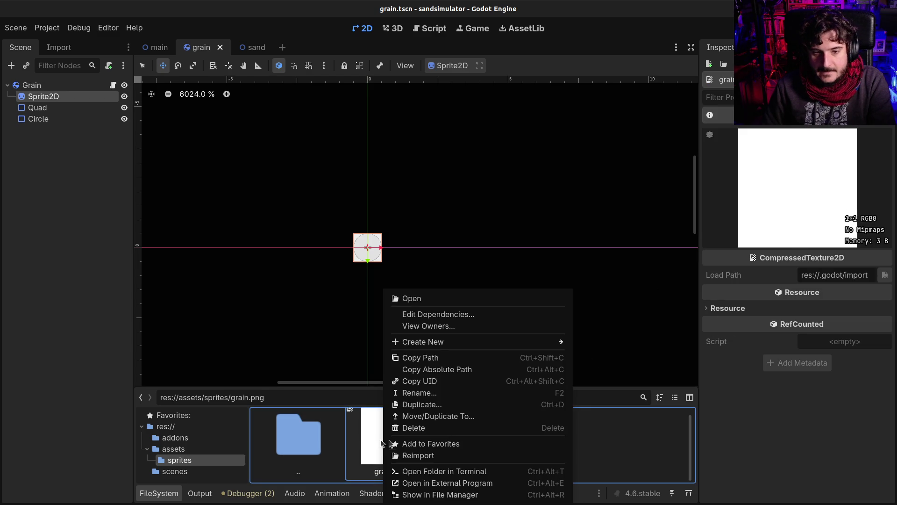
pyautogui.click(466, 483)
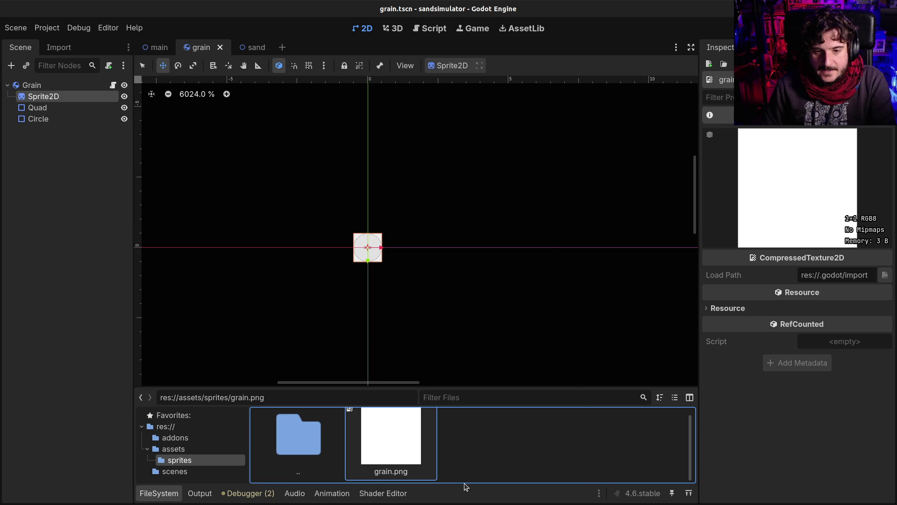
pyautogui.rightClick(453, 265)
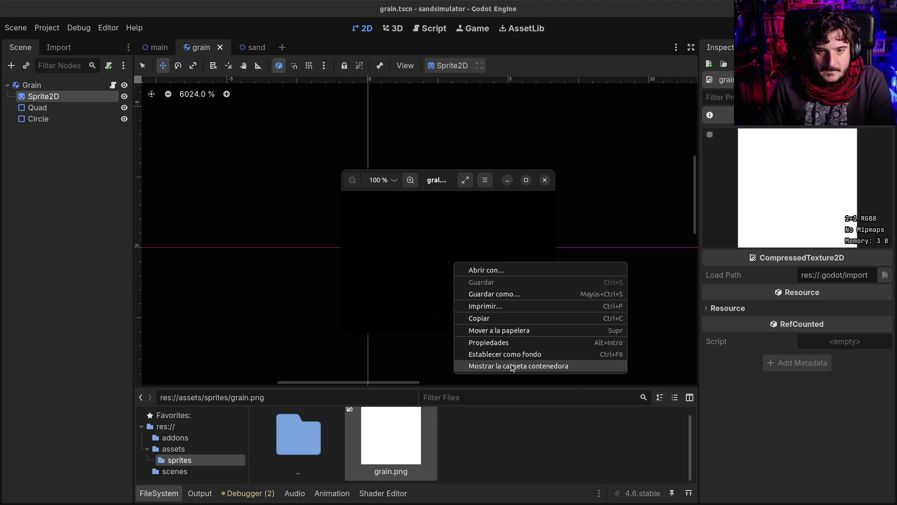
pyautogui.click(519, 270)
# Open grain.png in GIMP
pyautogui.doubleClick(400, 204)
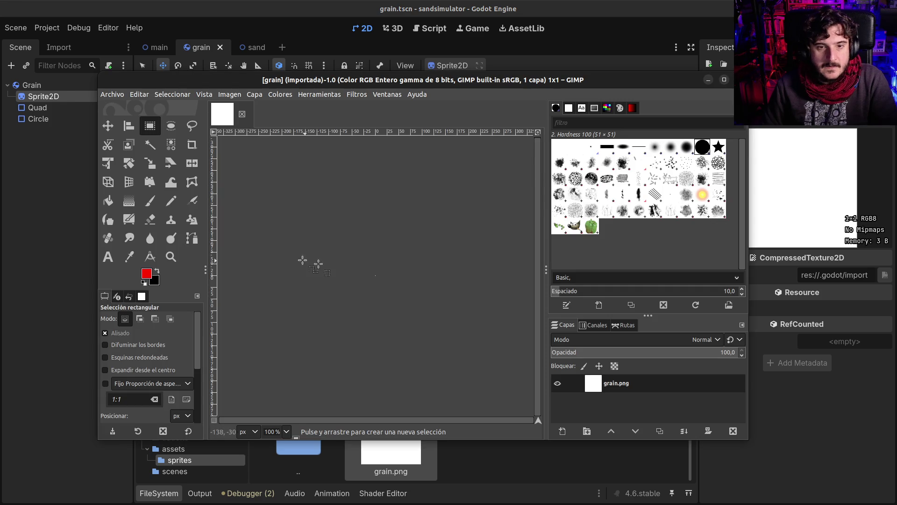
pyautogui.keyDown('ctrl'); pyautogui.scroll(7, 381, 283); pyautogui.keyUp('ctrl')
pyautogui.keyDown('ctrl'); pyautogui.scroll(3, 327, 234); pyautogui.keyUp('ctrl')
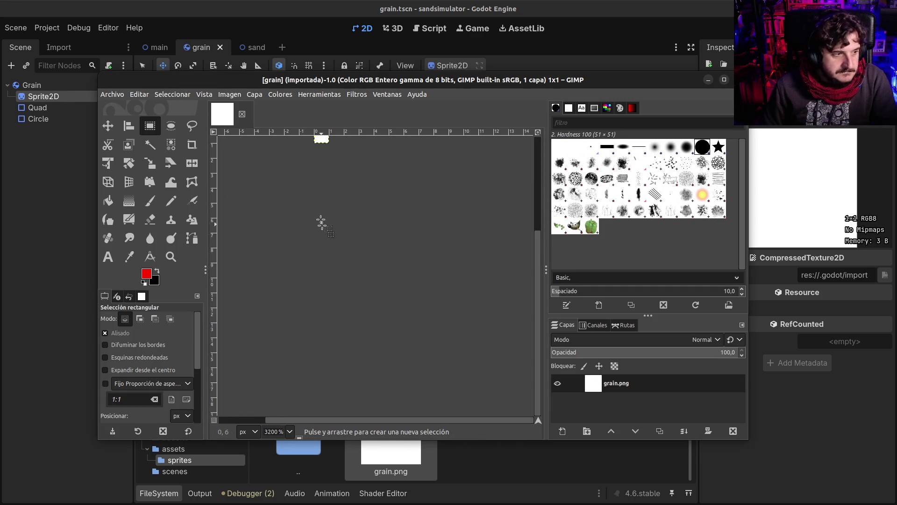
pyautogui.click(112, 94)
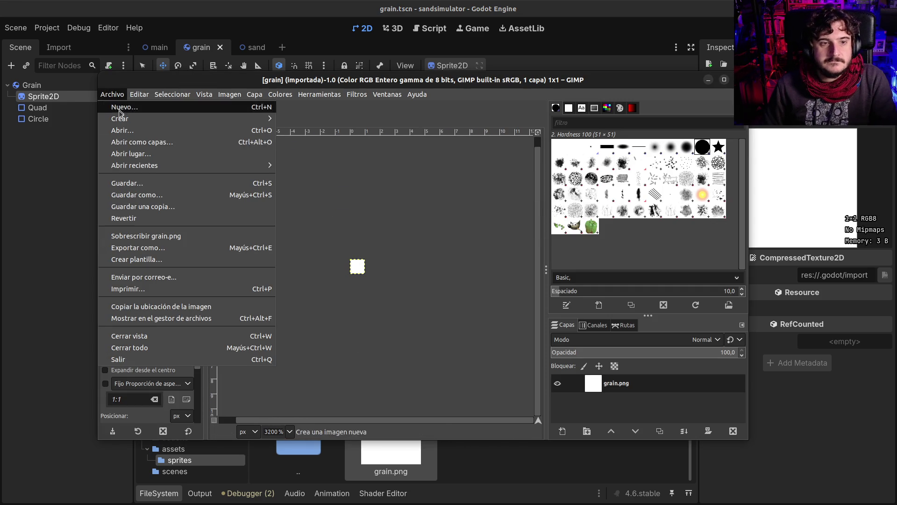
pyautogui.click(160, 107)
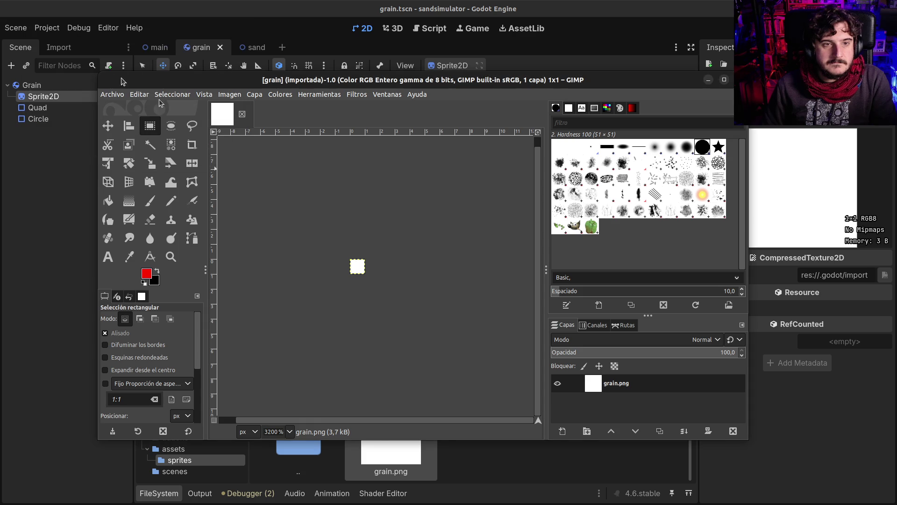
pyautogui.click(161, 149)
# Resize the canvas to 128×128 px with the original pixel centred
pyautogui.click(230, 94)
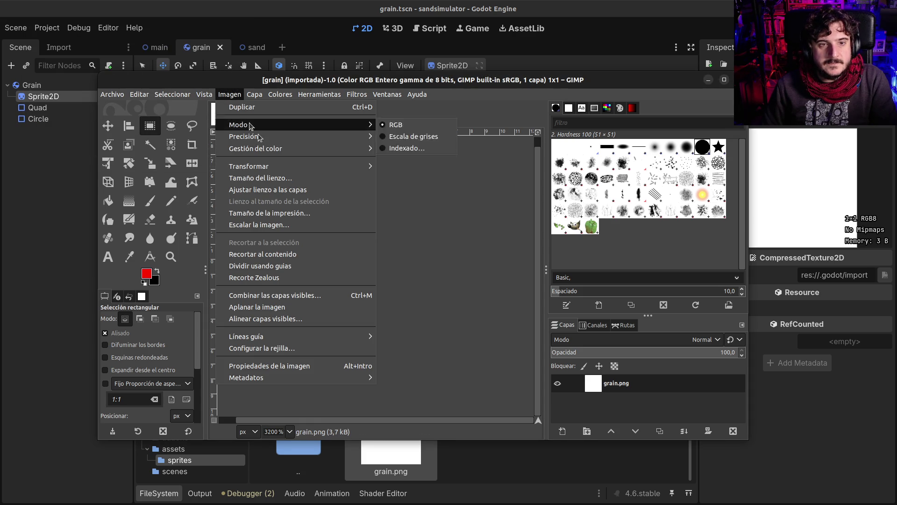
pyautogui.click(264, 180)
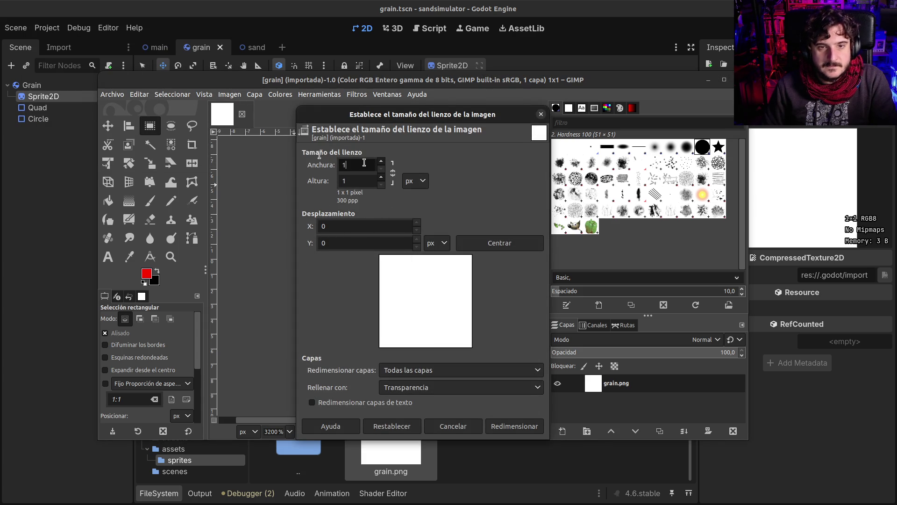
pyautogui.write('2')
pyautogui.press('BackSpace')
pyautogui.press('BackSpace')
pyautogui.press('BackSpace')
pyautogui.press('Tab')
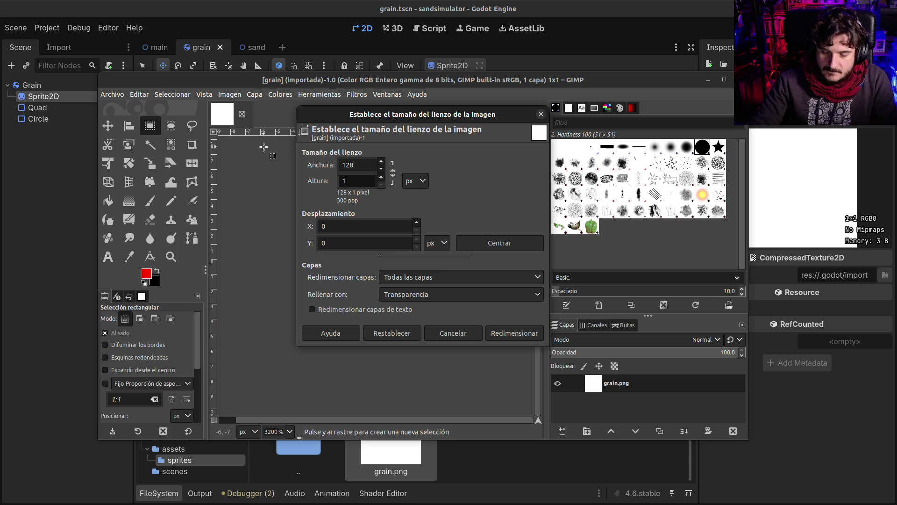
pyautogui.write('28')
pyautogui.press('Tab')
pyautogui.click(537, 244)
pyautogui.click(525, 432)
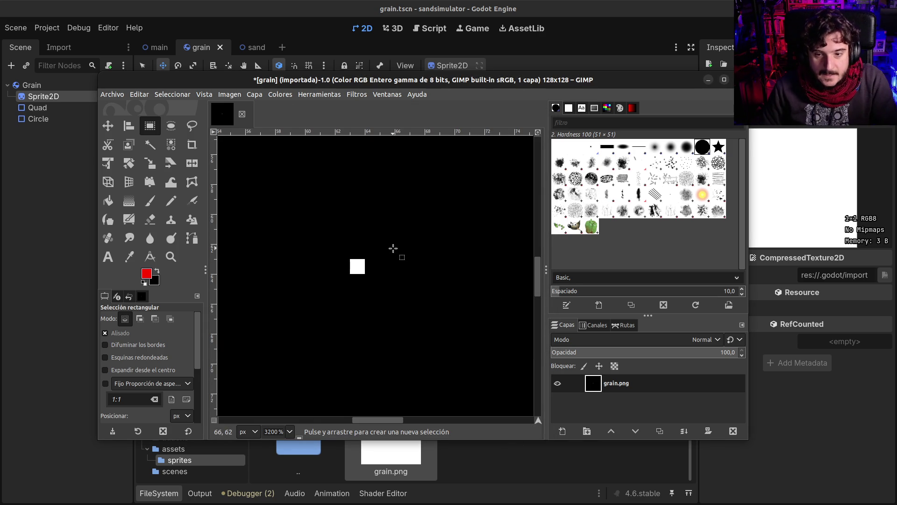
# Add an alpha channel, create a new transparent layer and delete the grain.png layer
pyautogui.keyDown('ctrl'); pyautogui.scroll(-7, 393, 248); pyautogui.keyUp('ctrl')
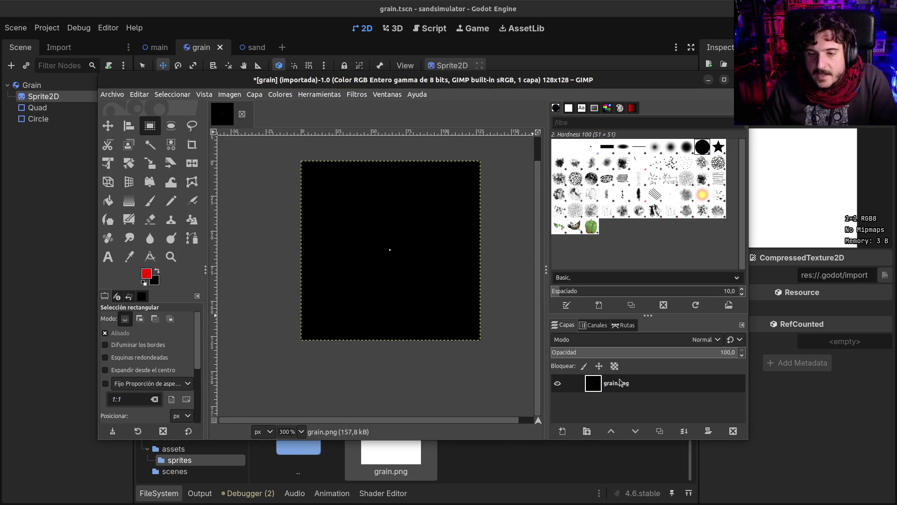
pyautogui.rightClick(622, 382)
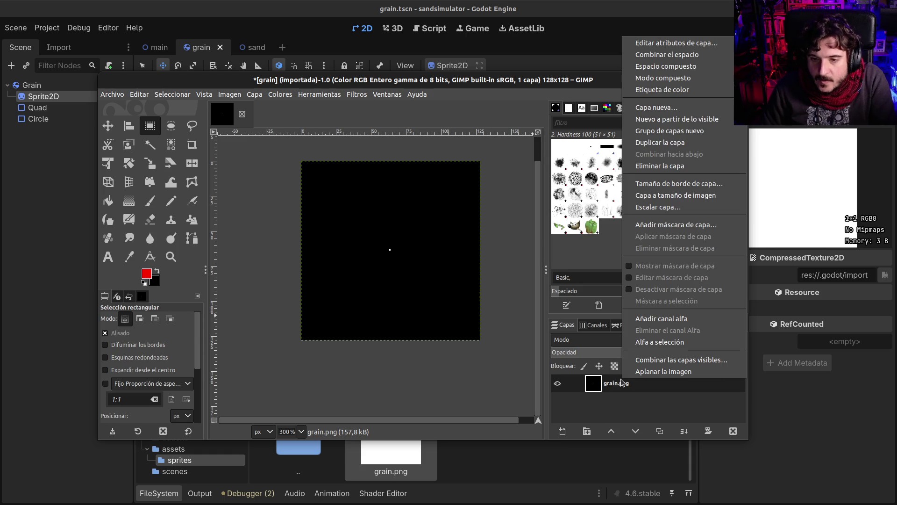
pyautogui.click(679, 319)
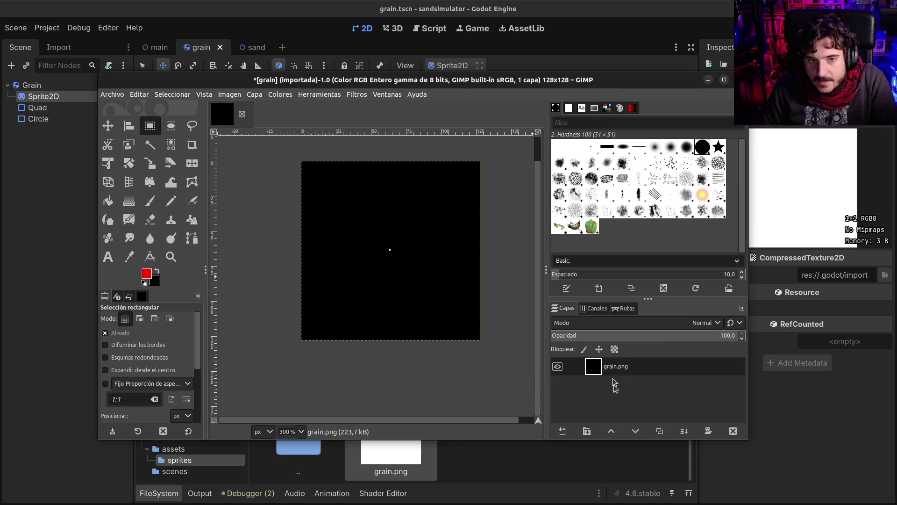
pyautogui.click(562, 431)
pyautogui.click(711, 491)
pyautogui.click(634, 383)
pyautogui.click(732, 430)
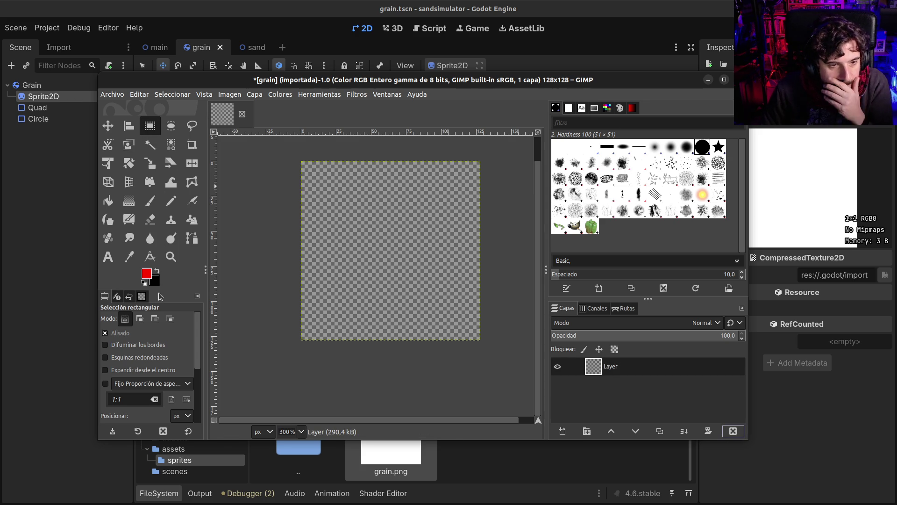
# Make an elliptical selection at position 0,0 sized 128×128 px
pyautogui.click(169, 126)
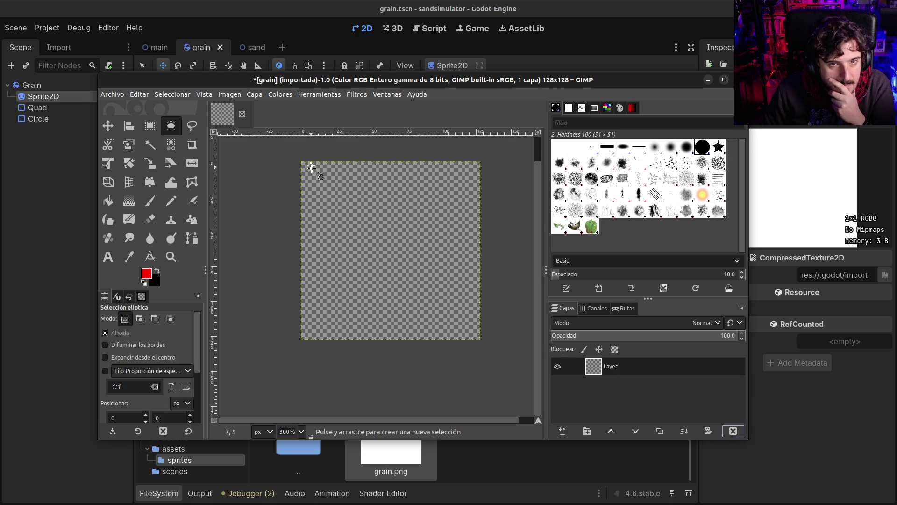
pyautogui.moveTo(300, 160)
pyautogui.mouseDown()
pyautogui.moveTo(495, 346)
pyautogui.moveTo(477, 339)
pyautogui.mouseUp()
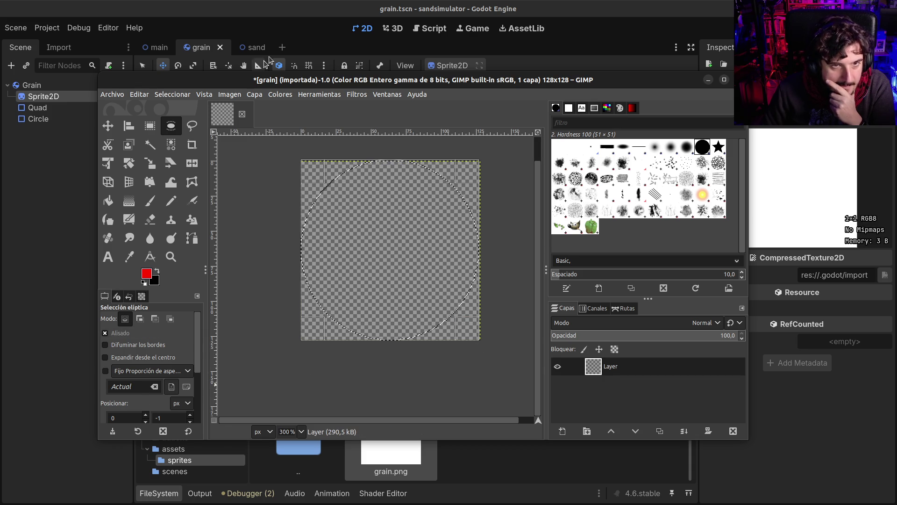
pyautogui.doubleClick(267, 80)
pyautogui.doubleClick(28, 378)
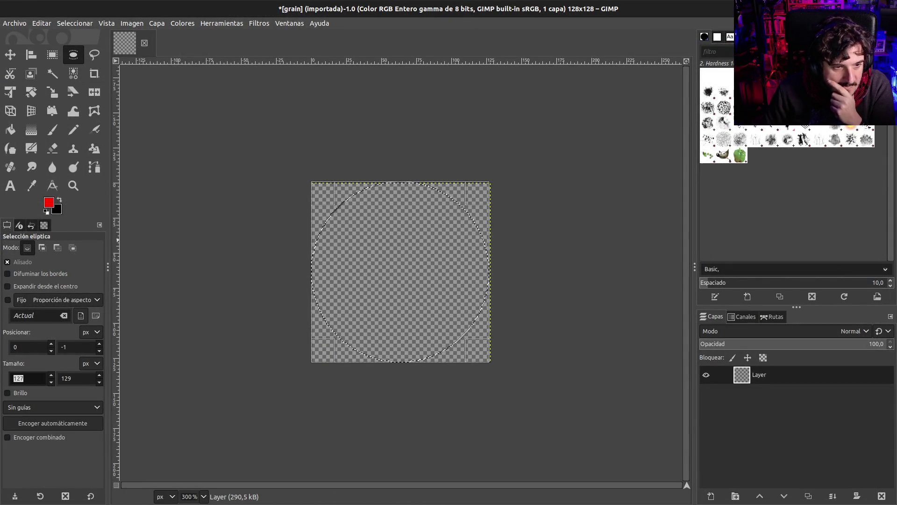
pyautogui.write('128')
pyautogui.press('Tab')
pyautogui.write('128')
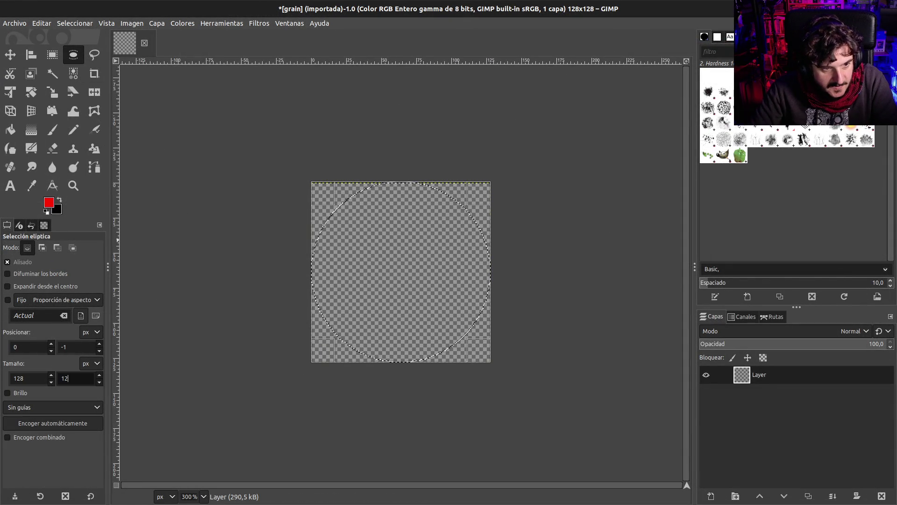
pyautogui.press('Tab')
pyautogui.tripleClick(75, 346)
pyautogui.write('0')
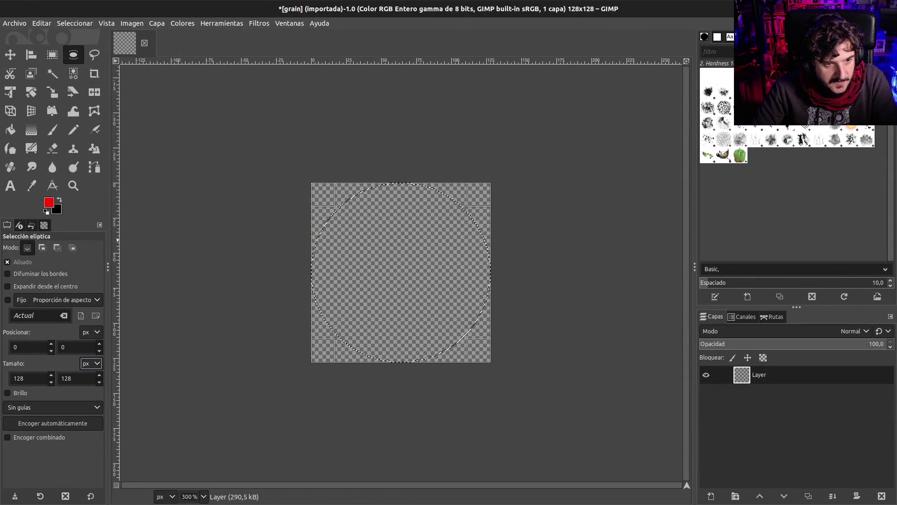
pyautogui.click(49, 202)
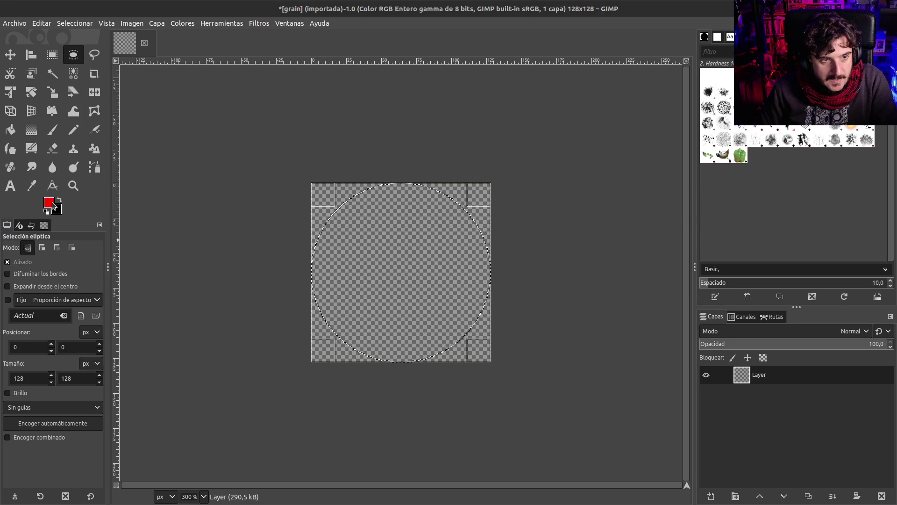
# Fill the circular selection with white
pyautogui.click(754, 151)
pyautogui.click(533, 2)
pyautogui.click(733, 200)
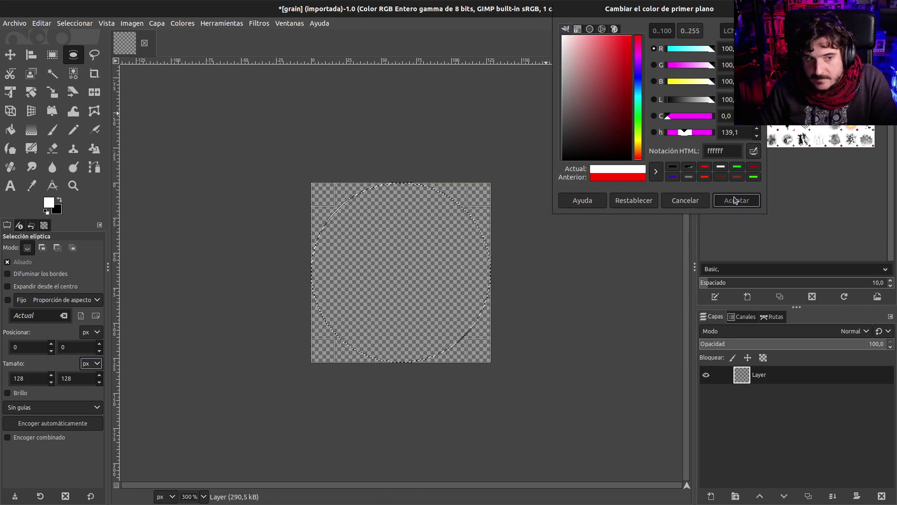
pyautogui.hotkey('ctrl', ',')
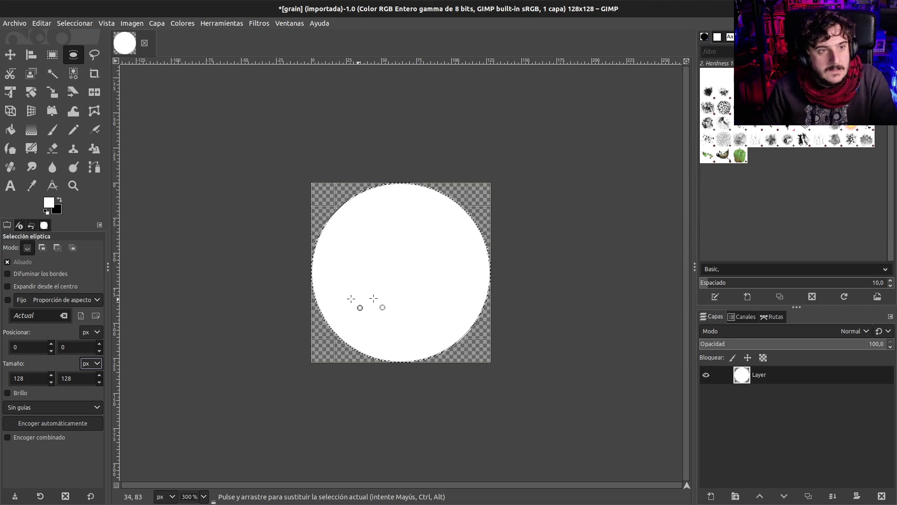
# Clear the selection and bring up the Export Image dialog
pyautogui.click(55, 56)
pyautogui.click(253, 147)
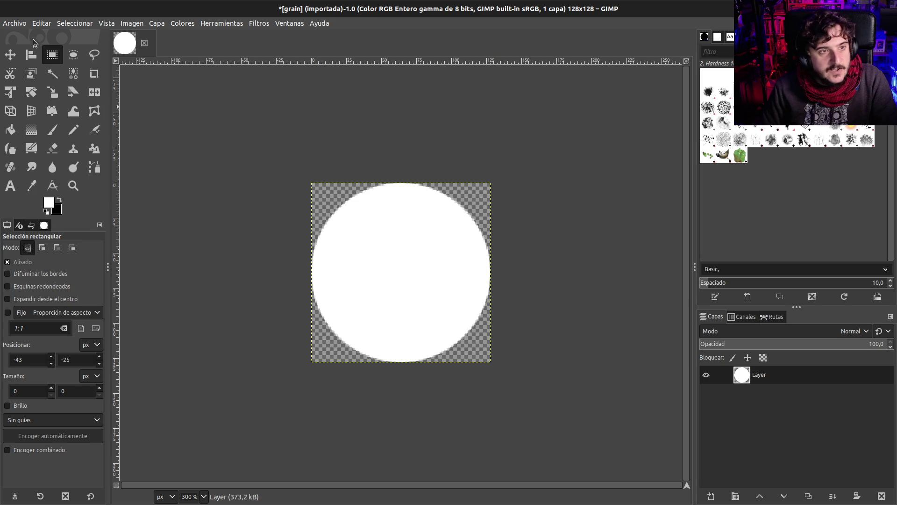
pyautogui.click(19, 25)
pyautogui.click(43, 178)
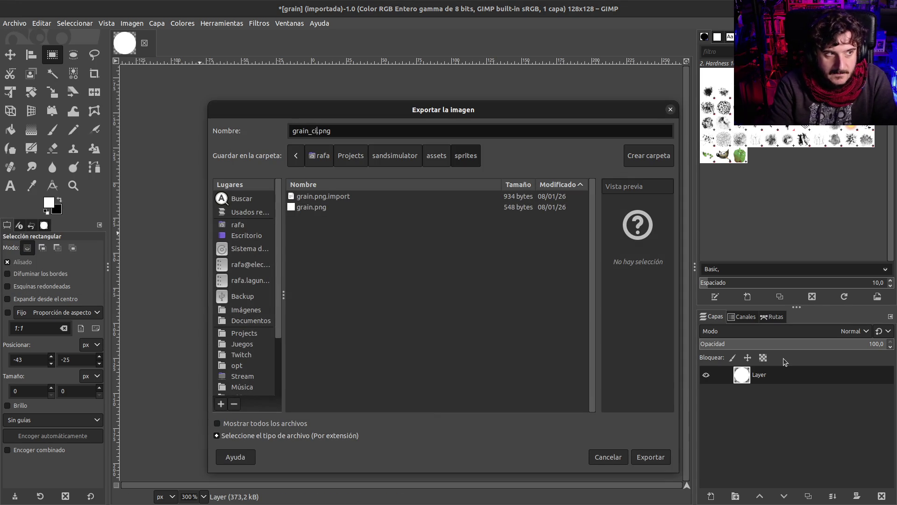
# Export the image as grain_circle.png with default PNG options and return to Godot
pyautogui.press('Return')
pyautogui.press('Return')
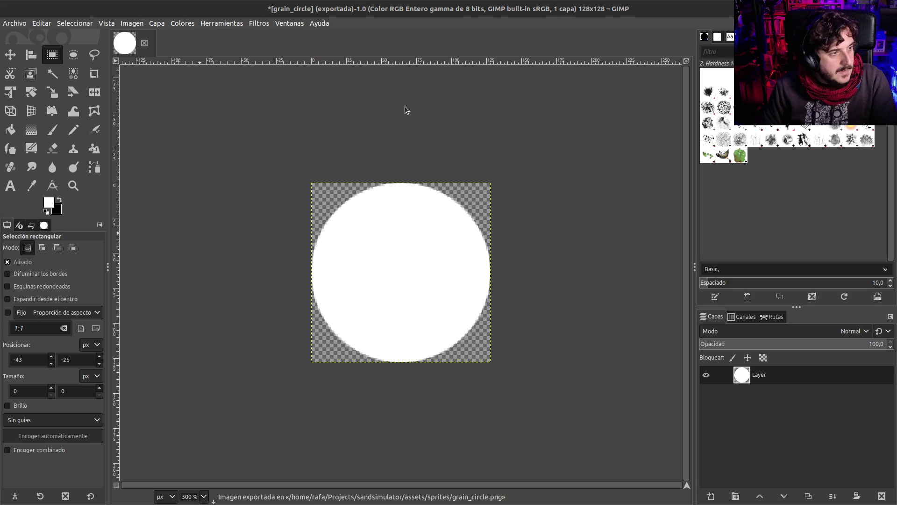
pyautogui.hotkey('alt', 'Tab')
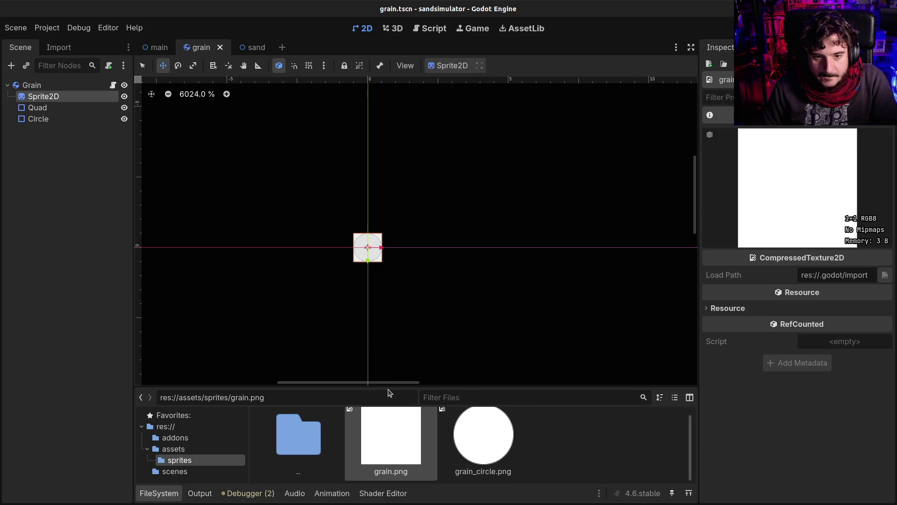
# Enlarge the FileSystem panel and view the Grain node's grain.gd script
pyautogui.moveTo(390, 386); pyautogui.dragTo(395, 314)
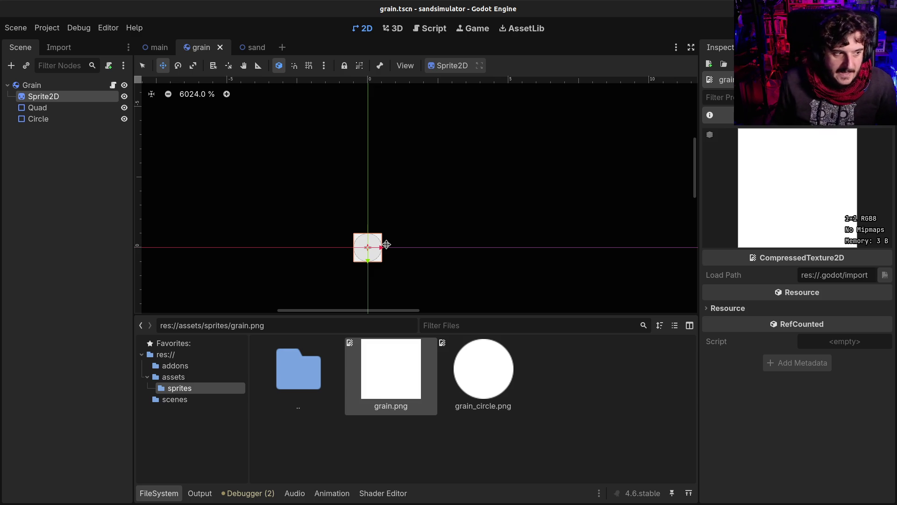
pyautogui.scroll(-9, 412, 212)
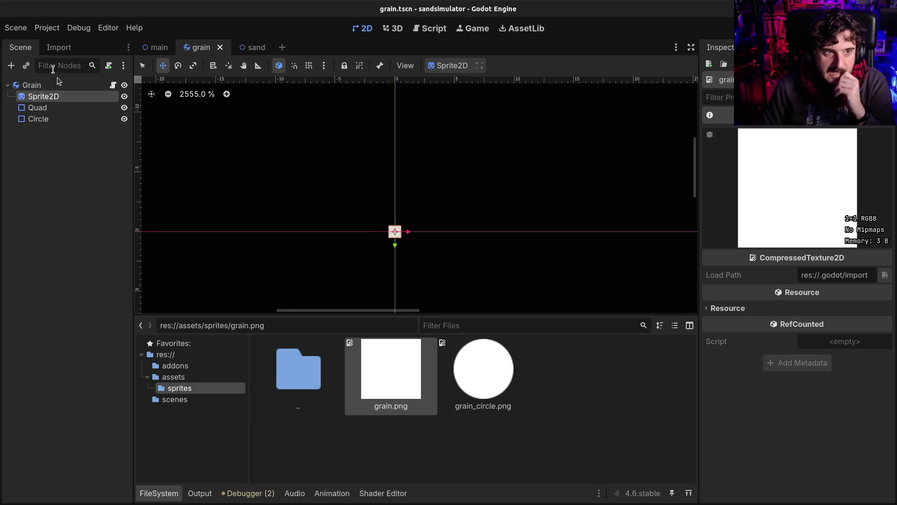
pyautogui.click(112, 85)
pyautogui.scroll(-3, 434, 257)
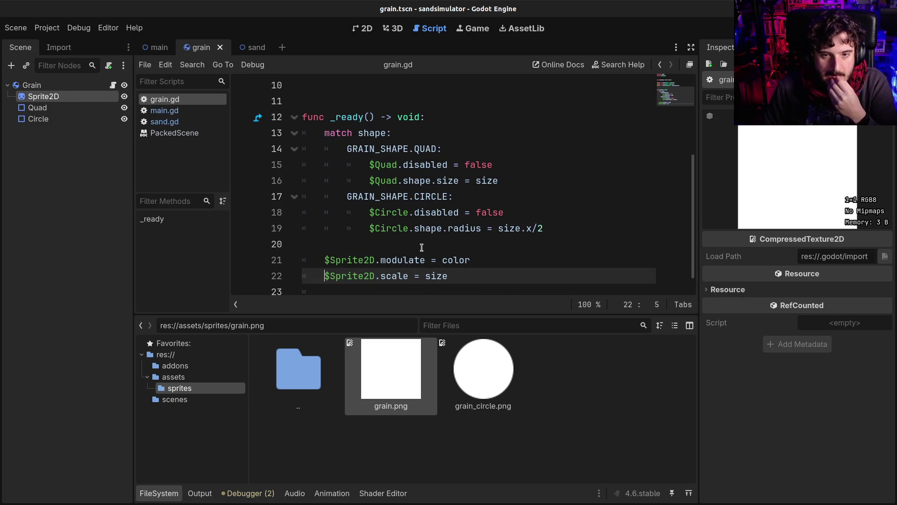
pyautogui.scroll(2, 422, 247)
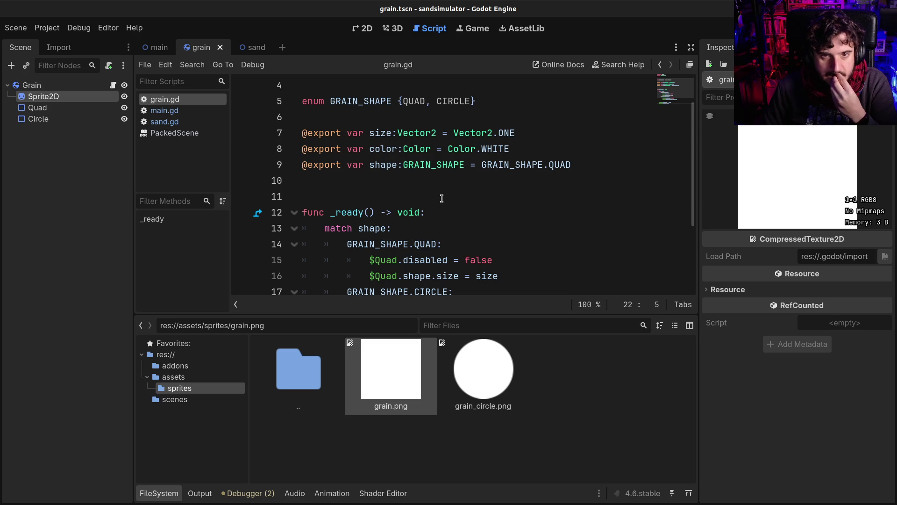
pyautogui.click(448, 184)
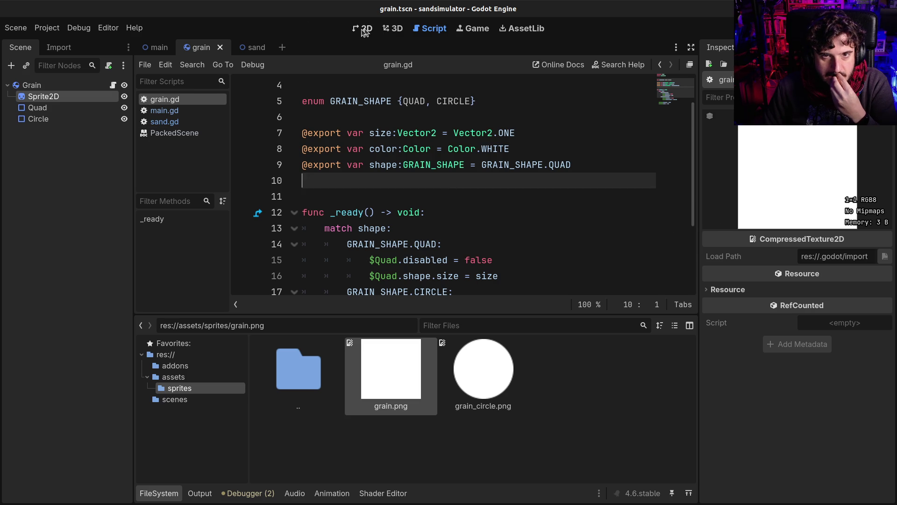
# Return to the 2D view with the Sprite2D's properties shown
pyautogui.click(361, 30)
pyautogui.click(28, 85)
pyautogui.click(40, 96)
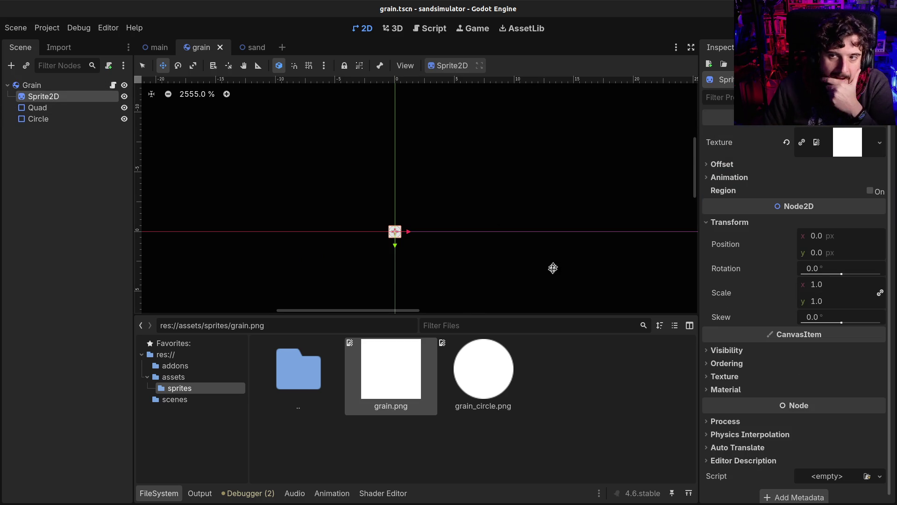
# Give the Sprite2D the grain_circle.png texture and a scale of 1/128 (0.008)
pyautogui.moveTo(482, 381)
pyautogui.mouseDown()
pyautogui.moveTo(869, 148)
pyautogui.moveTo(850, 141)
pyautogui.mouseUp()
pyautogui.scroll(-10, 467, 187)
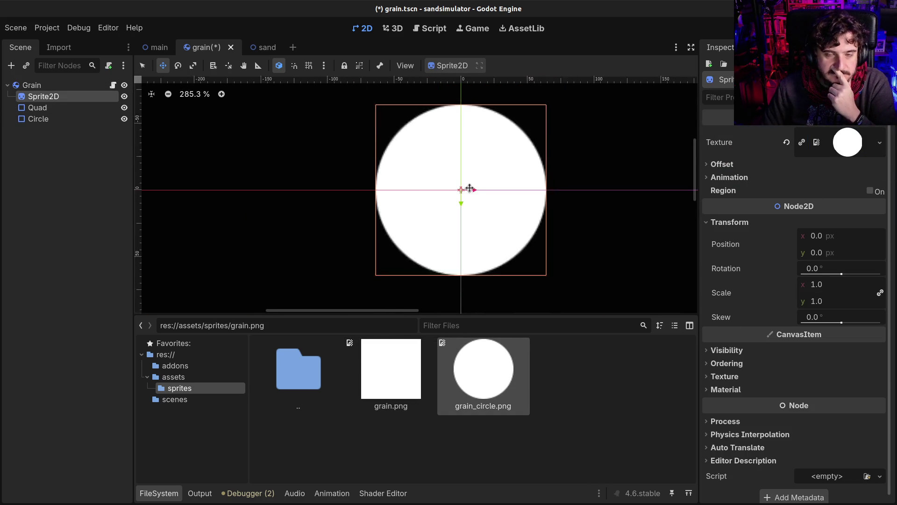
pyautogui.scroll(-3, 469, 188)
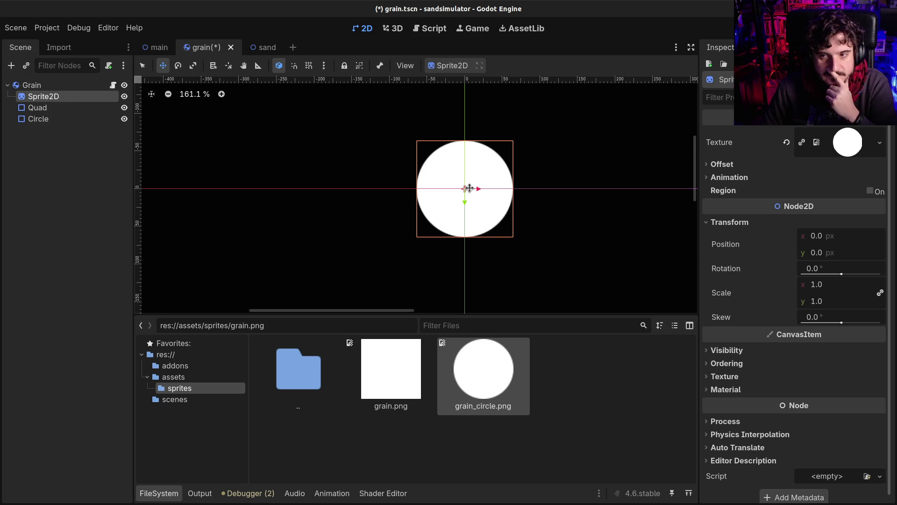
pyautogui.scroll(-2, 470, 188)
pyautogui.click(858, 285)
pyautogui.write('/128')
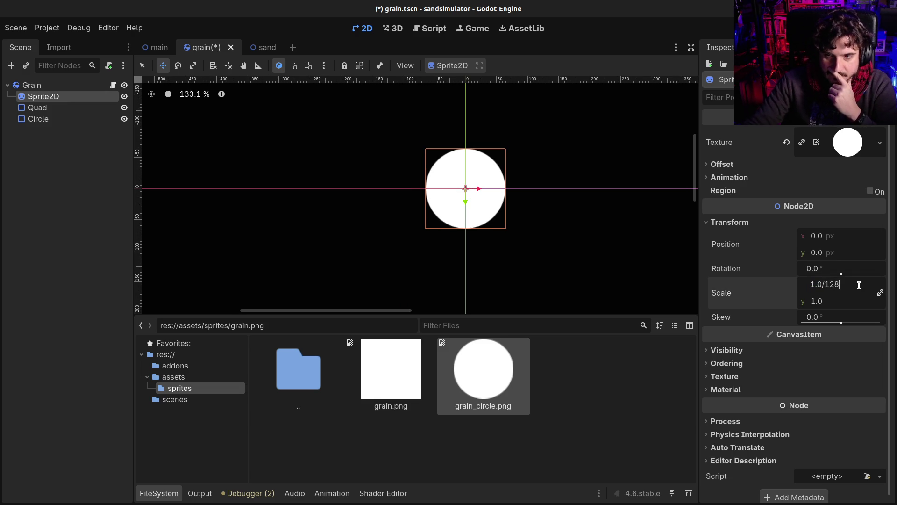
pyautogui.press('Return')
# Delete the Sprite2D node from the Grain scene
pyautogui.scroll(5, 486, 206)
pyautogui.scroll(14, 416, 154)
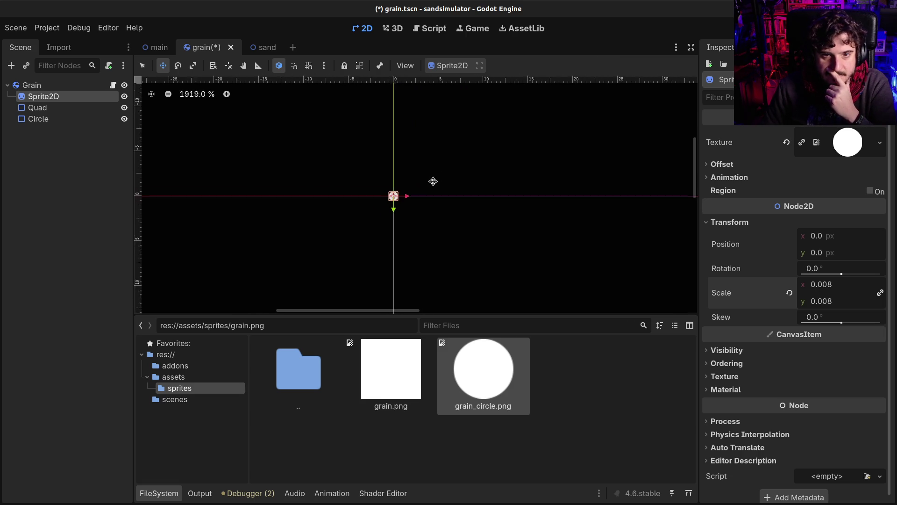
pyautogui.scroll(7, 398, 191)
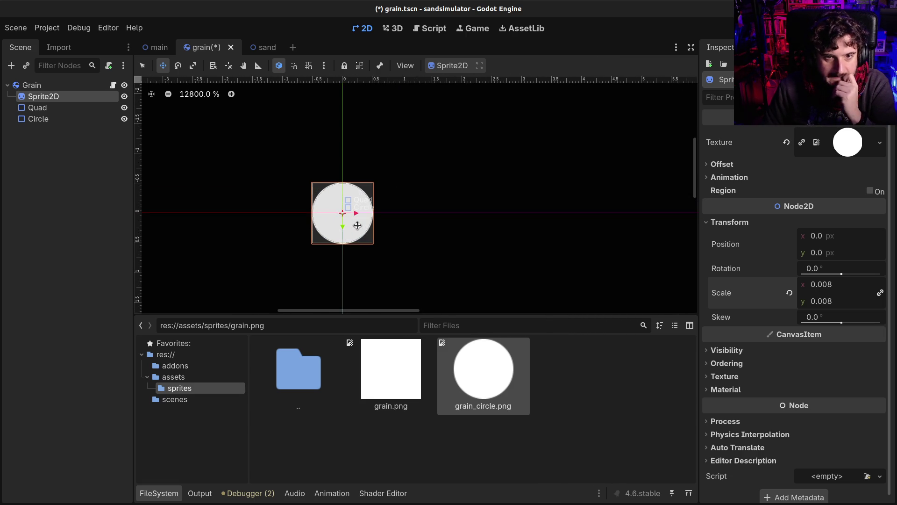
pyautogui.scroll(-3, 472, 233)
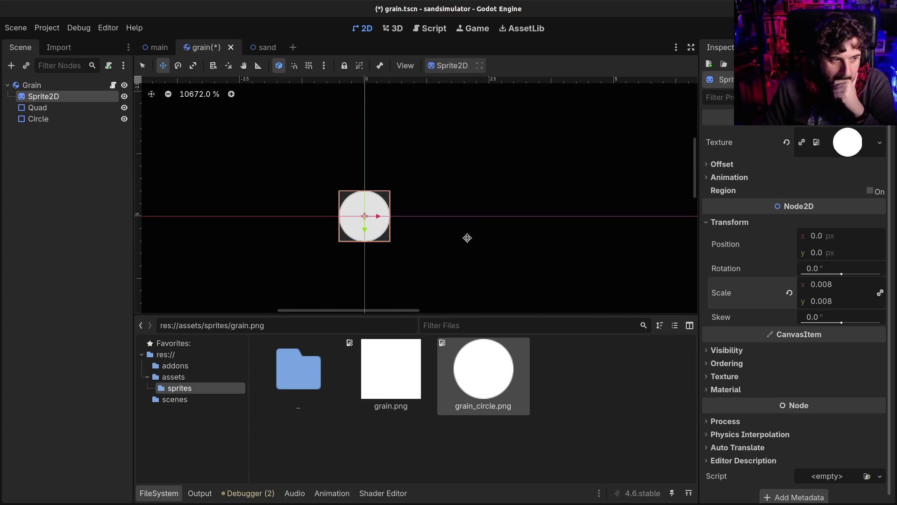
pyautogui.scroll(-3, 464, 238)
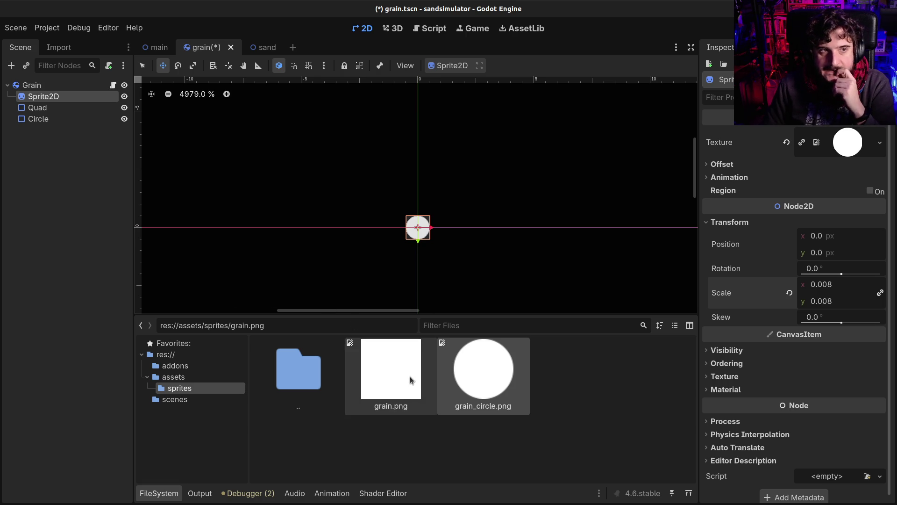
pyautogui.moveTo(410, 380)
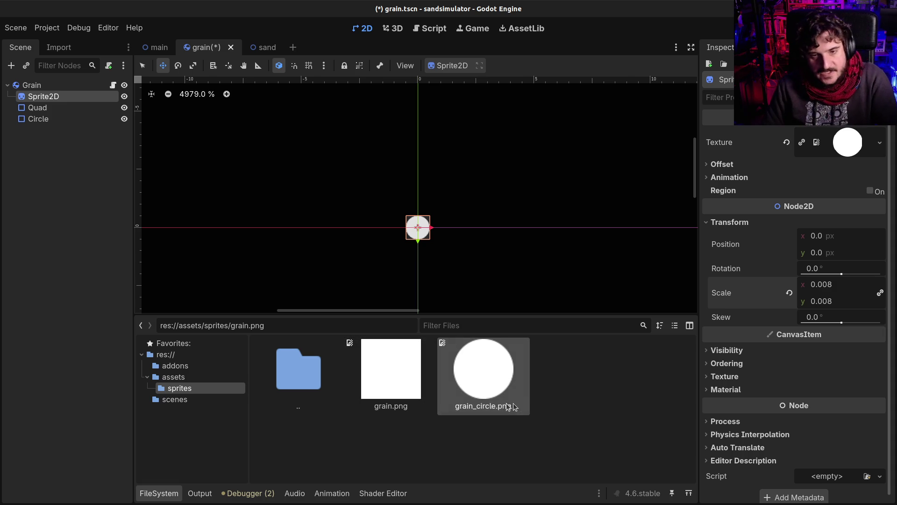
pyautogui.press('Delete')
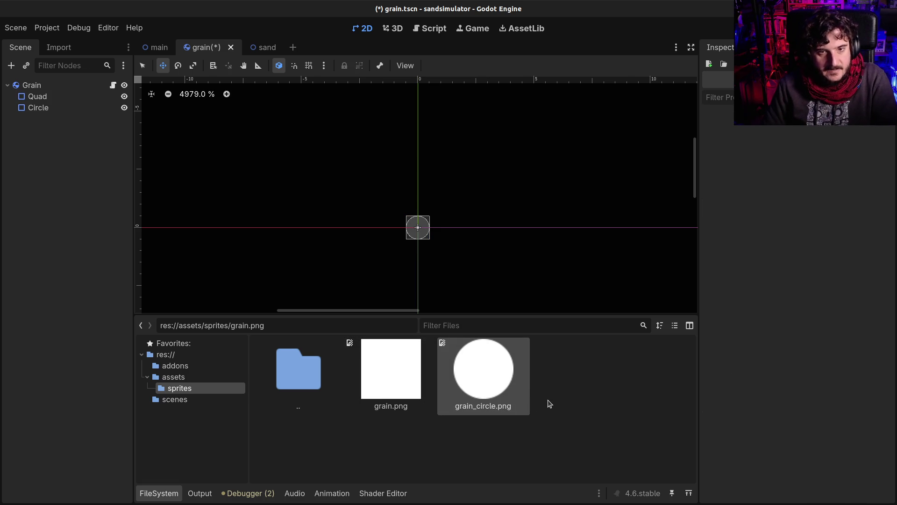
# Restore the deleted Sprite2D, save grain.tscn, and test-run the sand simulation
pyautogui.hotkey('ctrl', 'z')
pyautogui.hotkey('ctrl', 's')
pyautogui.press('F5')
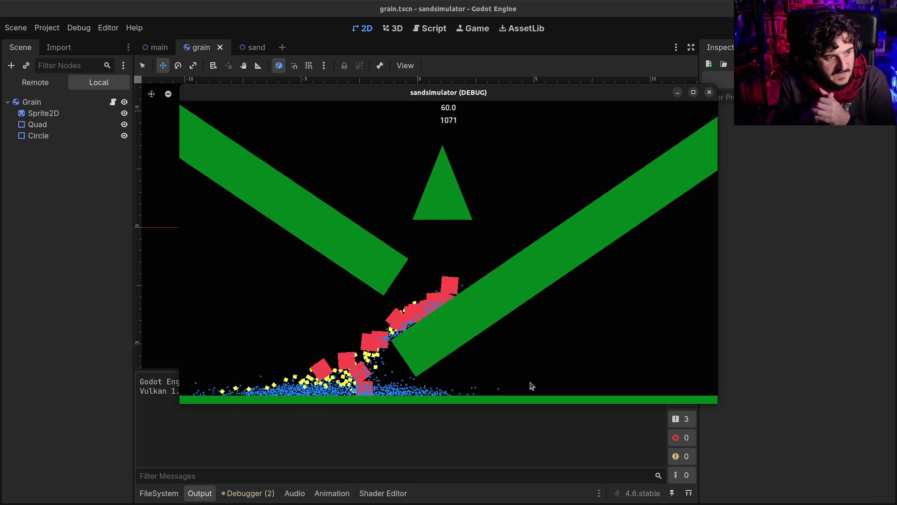
pyautogui.press('F5')
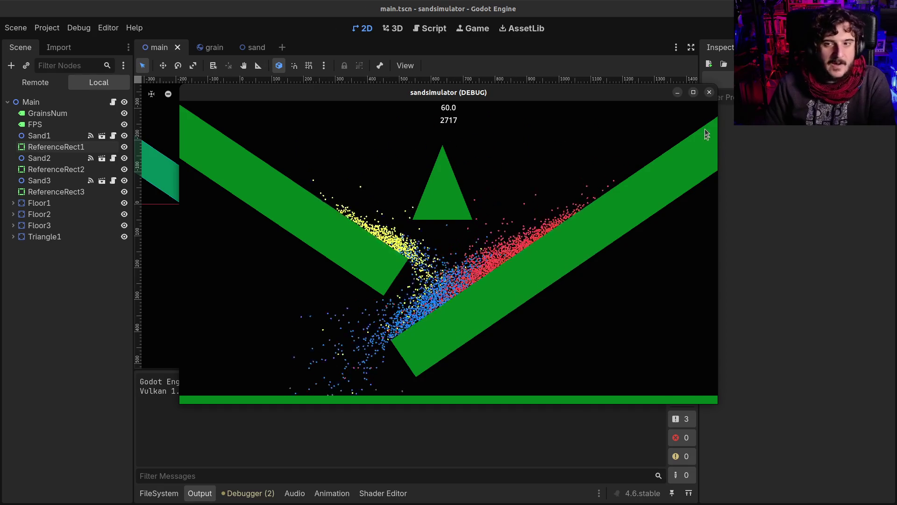
pyautogui.click(709, 92)
# Go back to the grain scene
pyautogui.click(47, 119)
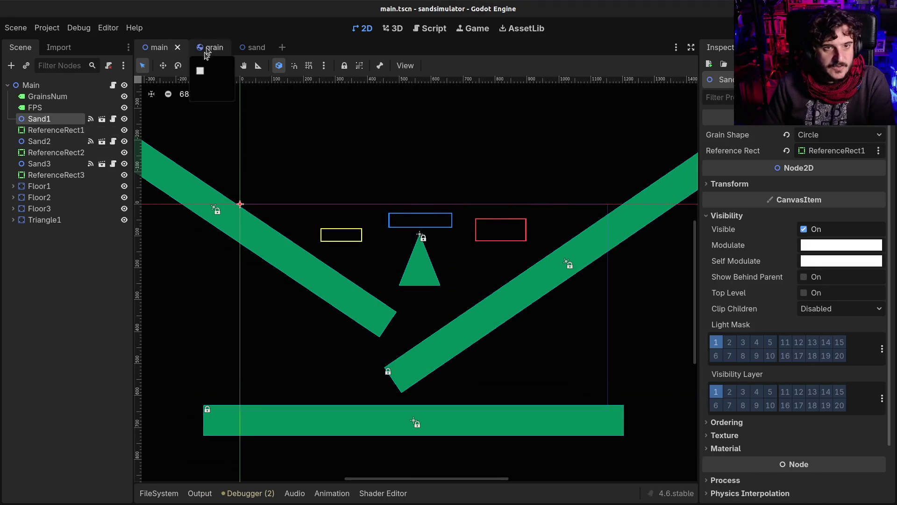
pyautogui.click(209, 47)
pyautogui.scroll(4, 780, 257)
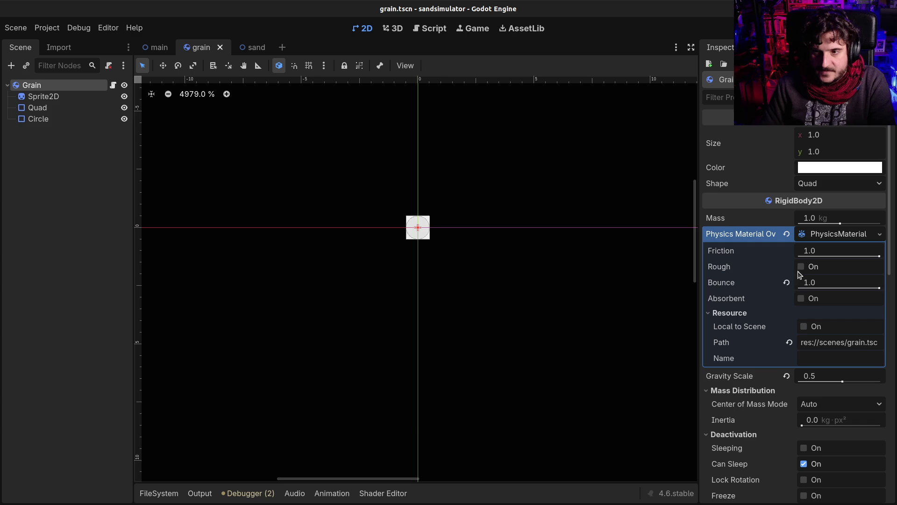
# Set grain Bounce to 0.0 and Mass to 10 kg, then run the simulation
pyautogui.click(787, 283)
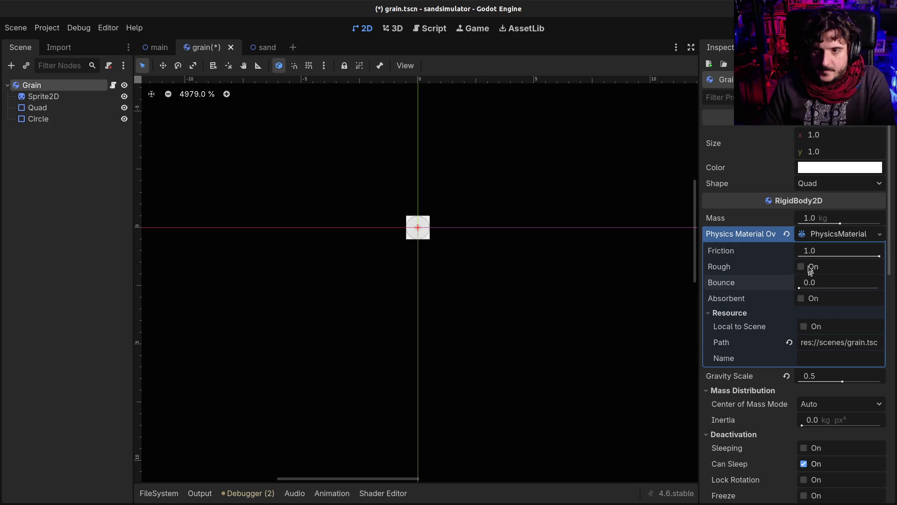
pyautogui.click(809, 218)
pyautogui.write('0')
pyautogui.press('Return')
pyautogui.press('F5')
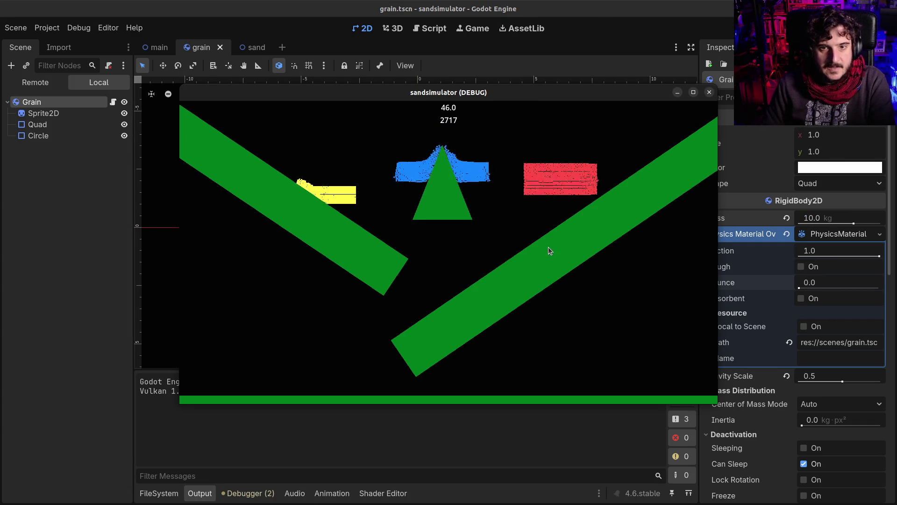
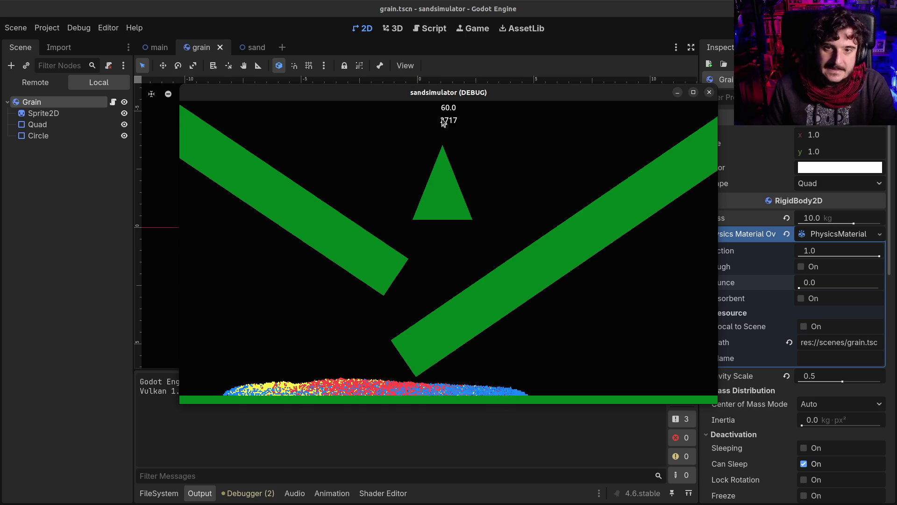
# Close the sand simulator debug run and inspect the Sprite2D, Quad and Circle nodes
pyautogui.click(709, 92)
pyautogui.click(63, 96)
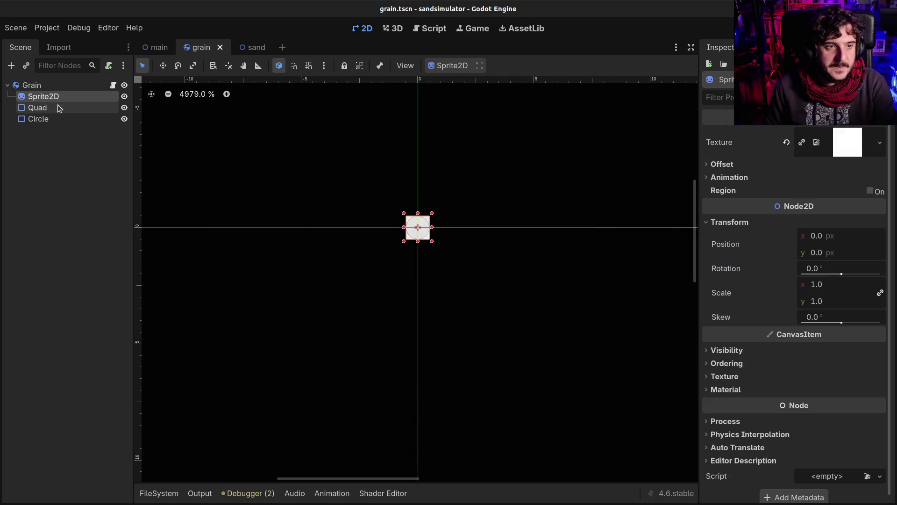
pyautogui.click(57, 107)
pyautogui.click(56, 119)
# Review the Grain root's settings (mass 10 kg, gravity scale 0.5) and reselect Sprite2D
pyautogui.click(60, 96)
pyautogui.click(60, 86)
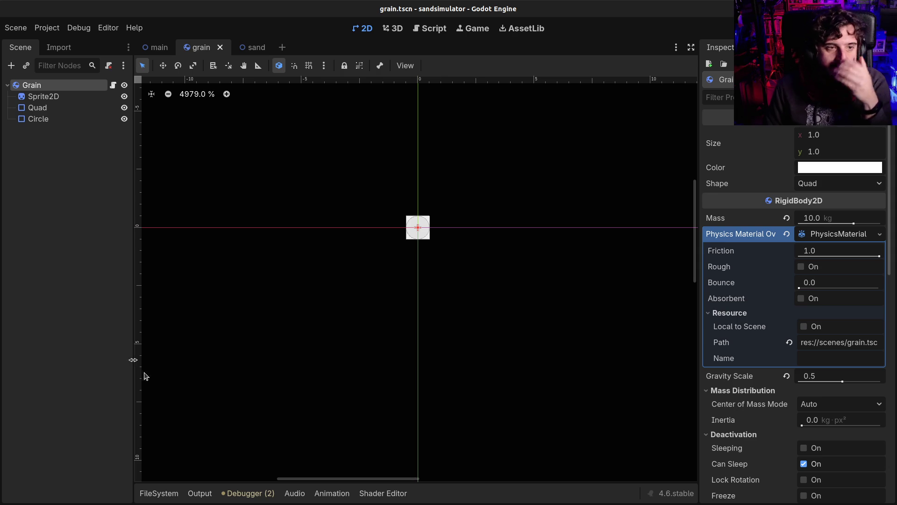
pyautogui.click(69, 97)
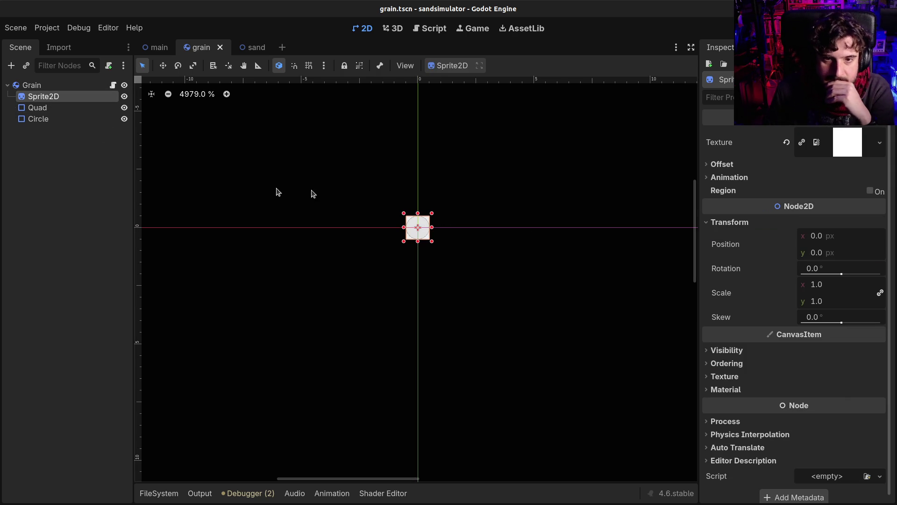
pyautogui.click(71, 82)
pyautogui.click(67, 99)
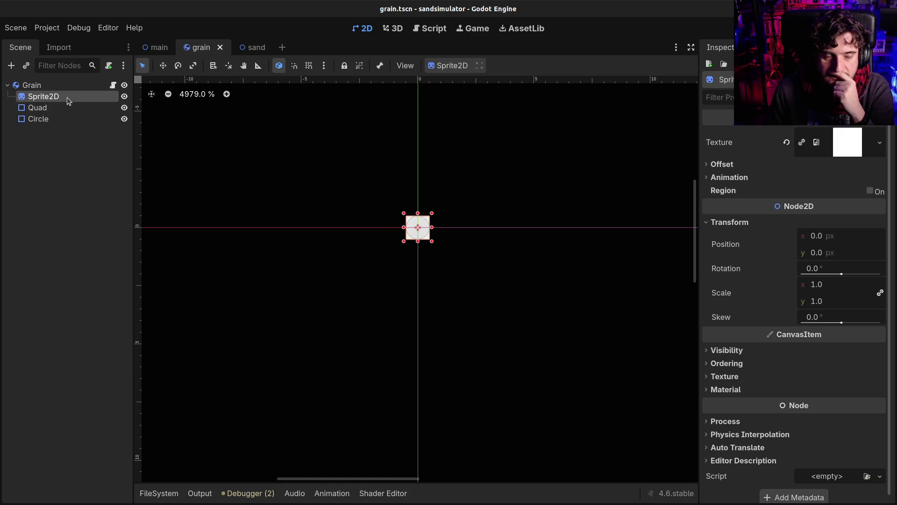
# Rename the Sprite2D node to QuadSprite2D
pyautogui.press('F2')
pyautogui.write('Quad')
pyautogui.press('Return')
pyautogui.hotkey('ctrl', 'f')
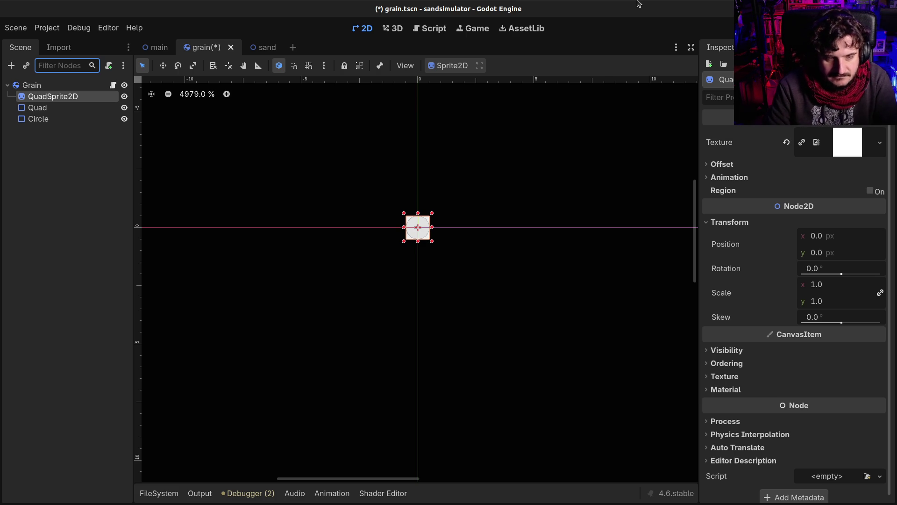
# Duplicate QuadSprite2D and rename the copy CircleSprite2D
pyautogui.click(65, 119)
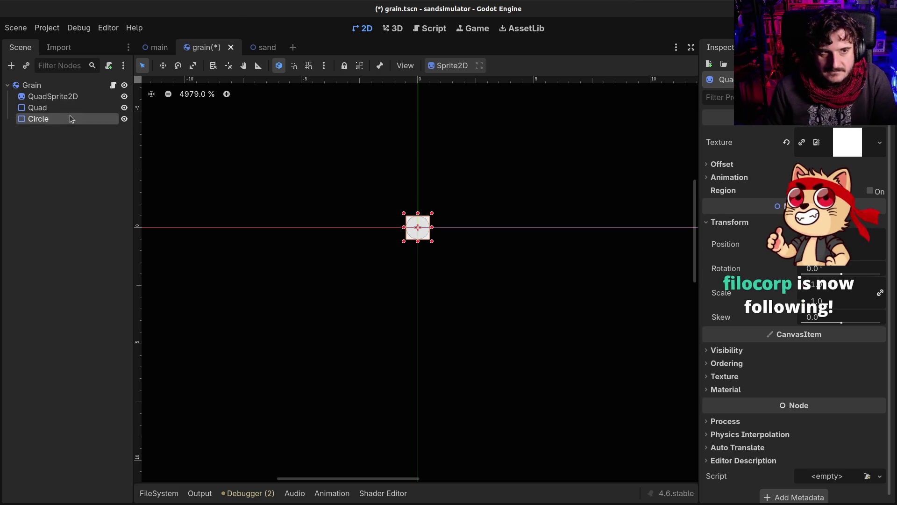
pyautogui.click(59, 107)
pyautogui.click(60, 96)
pyautogui.hotkey('ctrl', 'd')
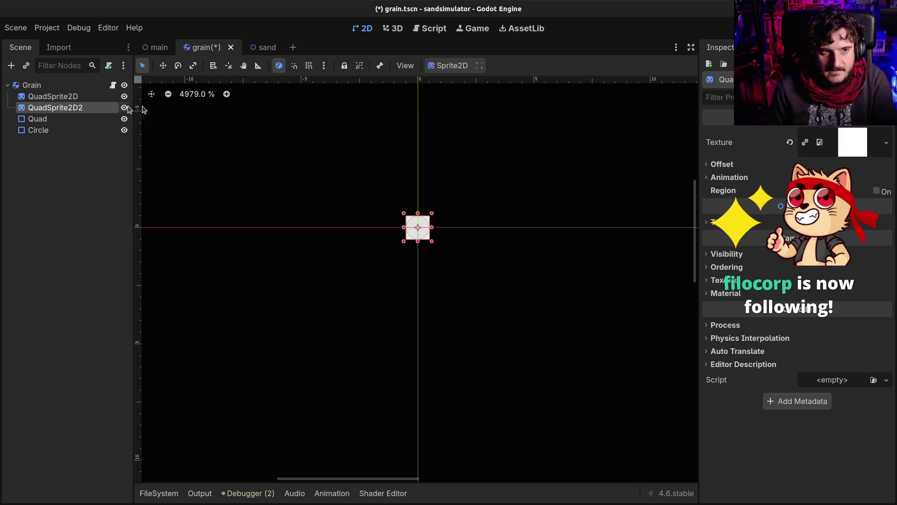
pyautogui.press('F2')
pyautogui.press('Home')
pyautogui.press('Delete')
pyautogui.press('Delete')
pyautogui.press('Delete')
pyautogui.press('End')
pyautogui.press('BackSpace')
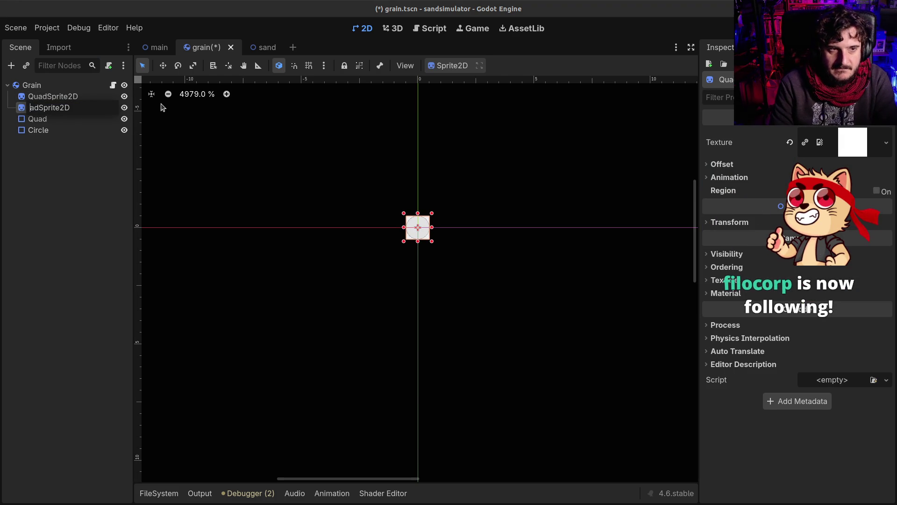
pyautogui.write('Circle')
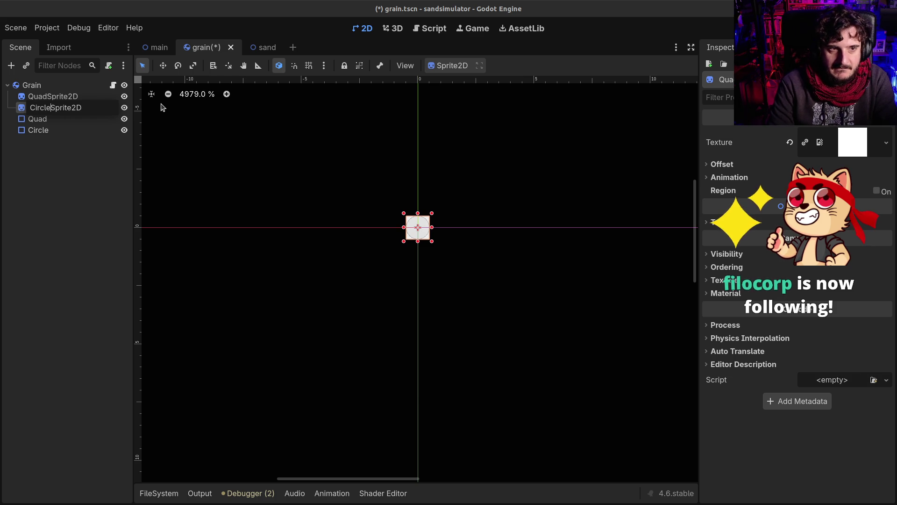
pyautogui.press('Return')
pyautogui.click(159, 493)
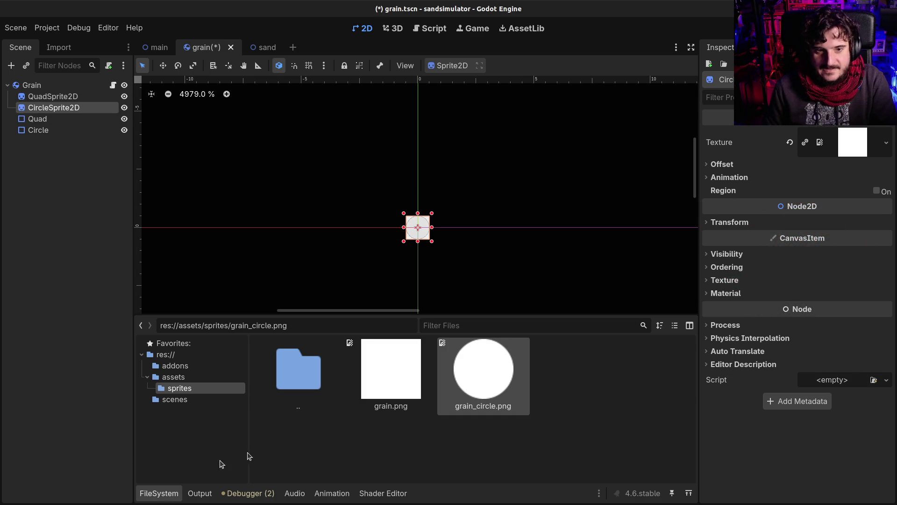
# Give CircleSprite2D the grain_circle.png texture and toggle its visibility to check it
pyautogui.moveTo(472, 388)
pyautogui.mouseDown()
pyautogui.moveTo(727, 264)
pyautogui.moveTo(855, 157)
pyautogui.moveTo(855, 144)
pyautogui.mouseUp()
pyautogui.scroll(-8, 472, 198)
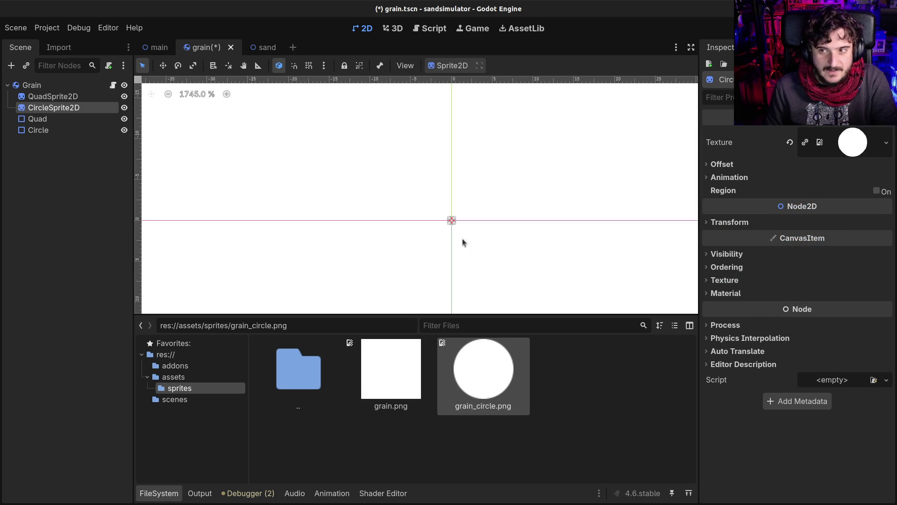
pyautogui.click(124, 107)
pyautogui.click(124, 108)
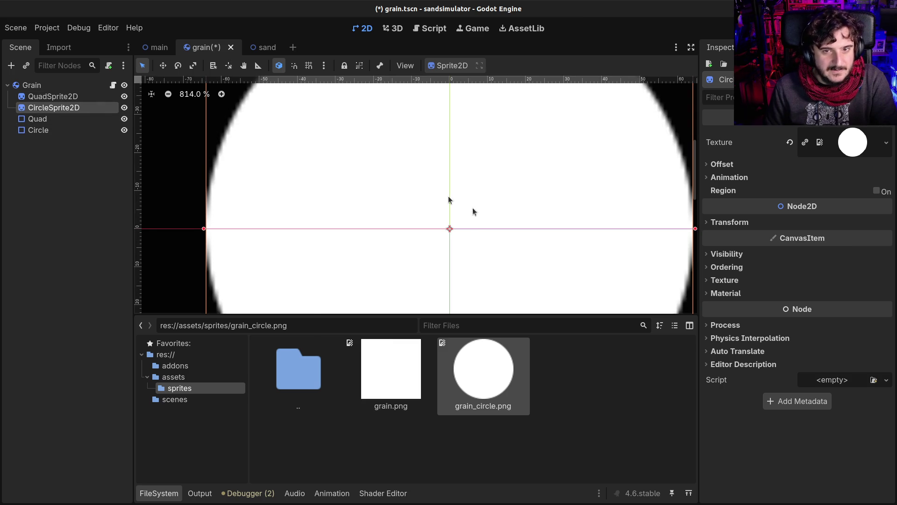
pyautogui.scroll(-2, 461, 232)
pyautogui.scroll(-4, 461, 231)
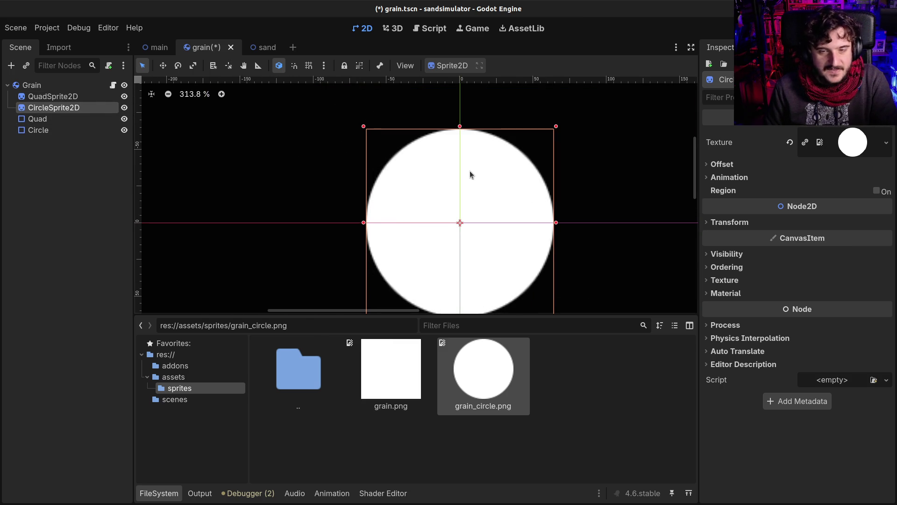
# Save the grain scene and open grain.gd in the script editor
pyautogui.hotkey('ctrl', 's')
pyautogui.click(113, 85)
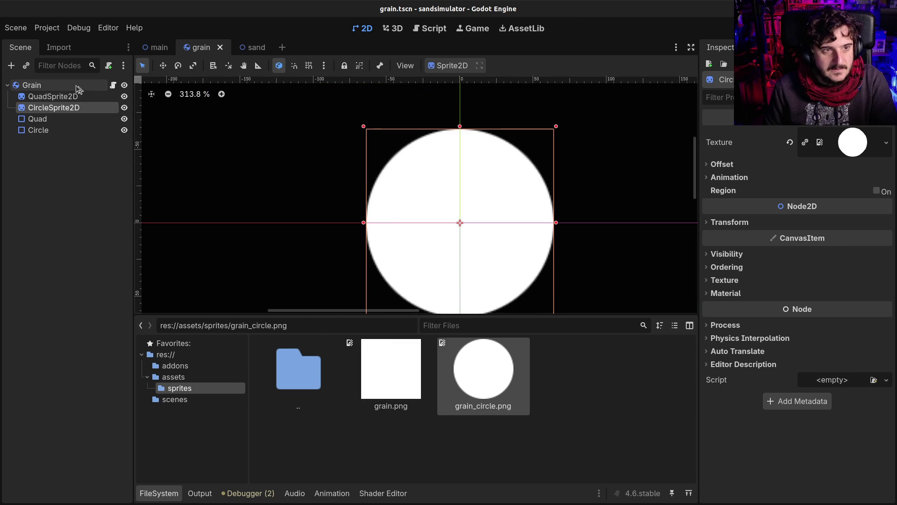
pyautogui.click(159, 493)
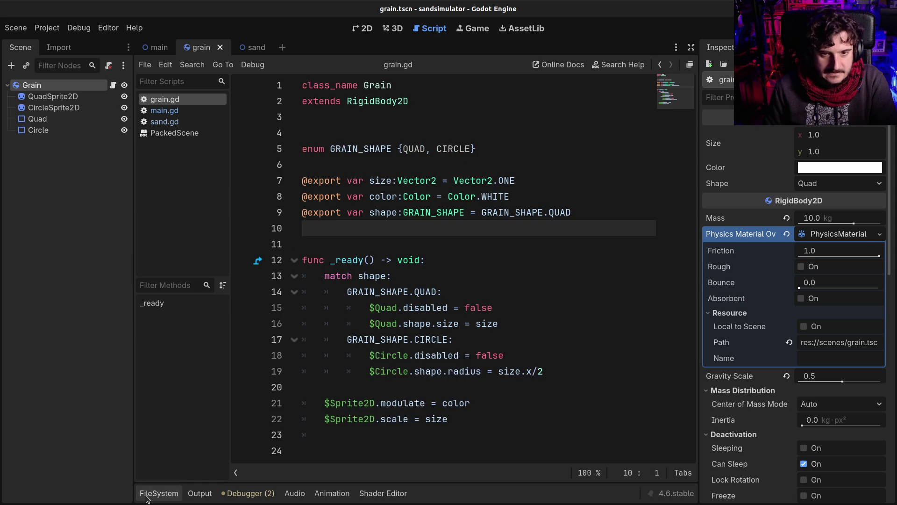
# Add $QuadSprite2D.visible = true after the $Quad.shape.size line
pyautogui.click(476, 308)
pyautogui.click(577, 316)
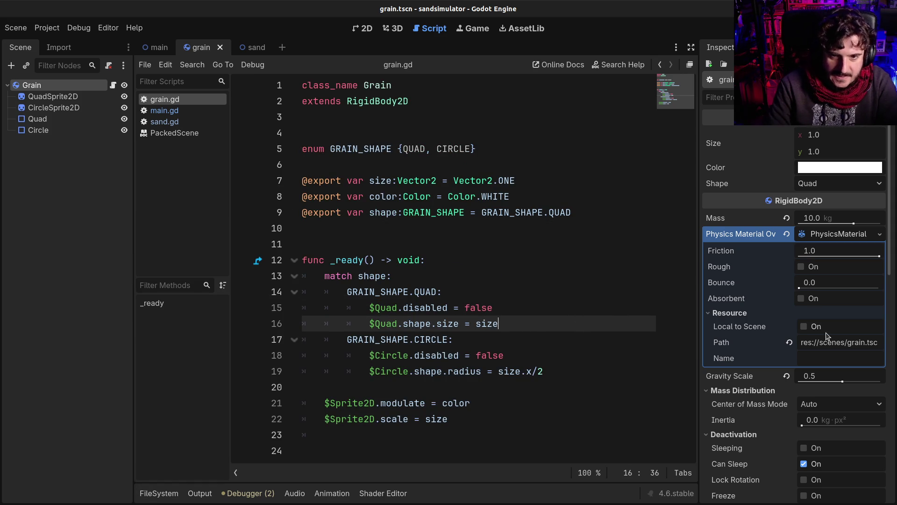
pyautogui.press('Return')
pyautogui.write('$Qu')
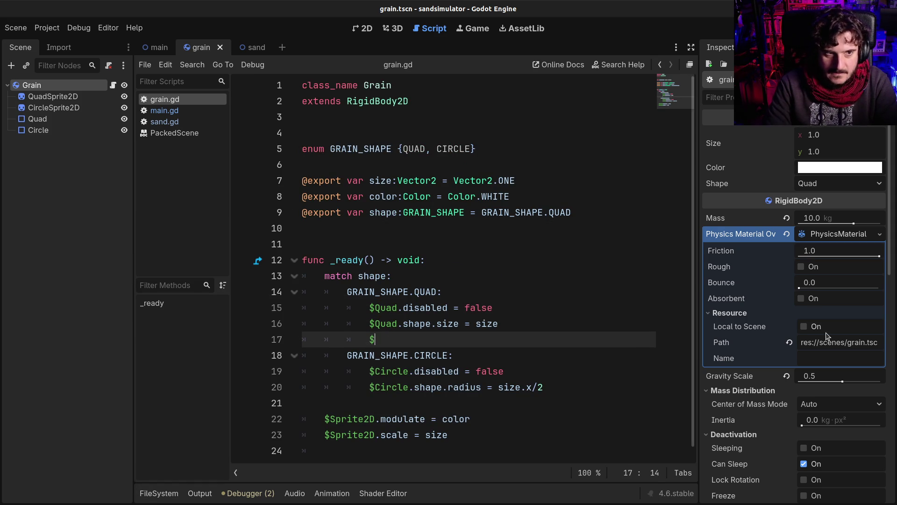
pyautogui.press('Return')
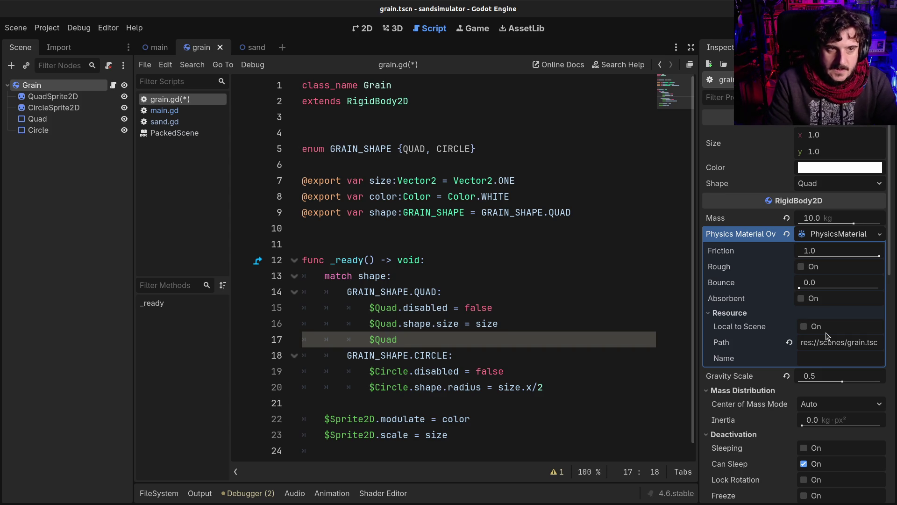
pyautogui.press('Return')
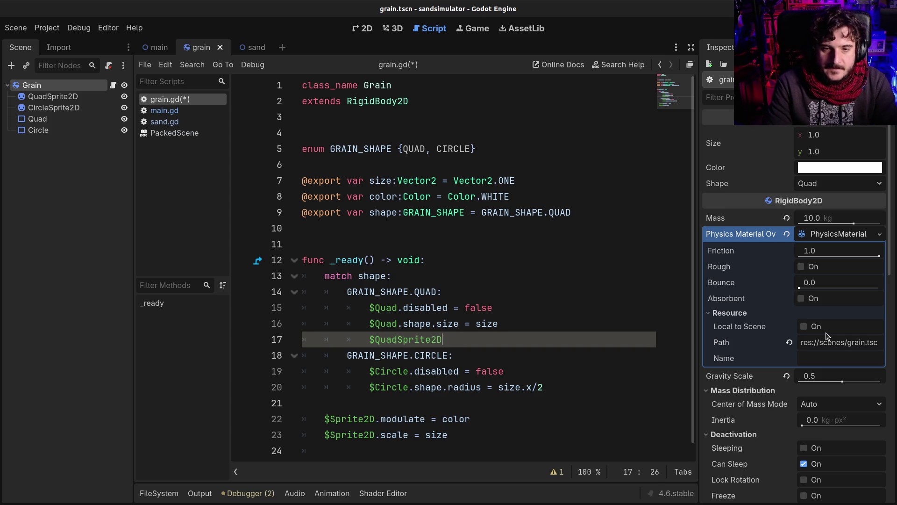
pyautogui.write('.vi')
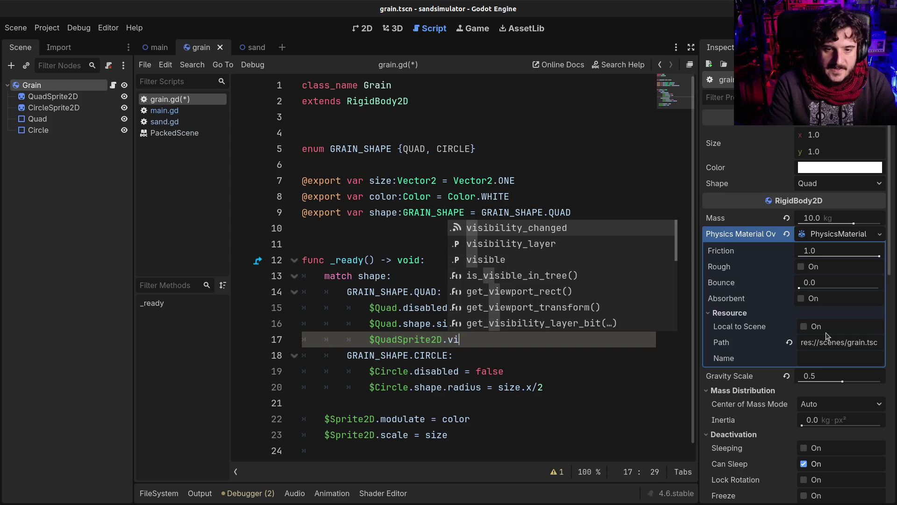
pyautogui.write('sible ')
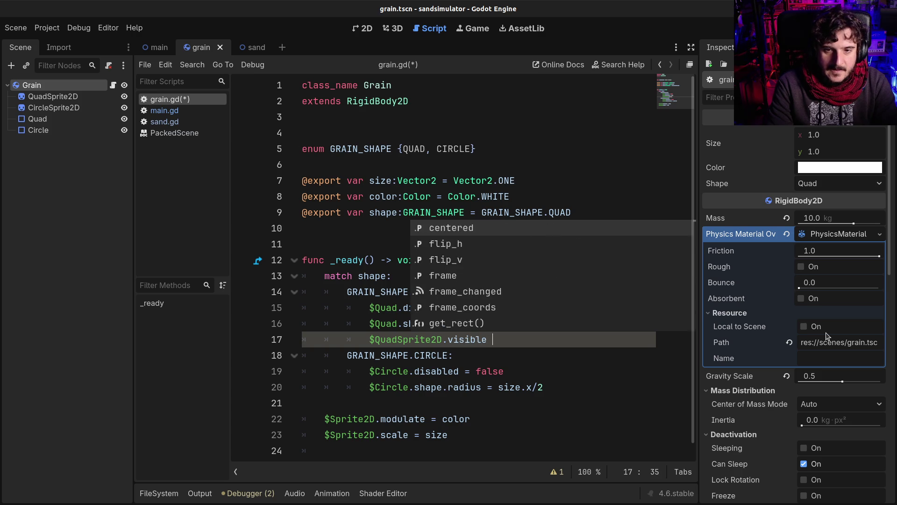
pyautogui.write('= true')
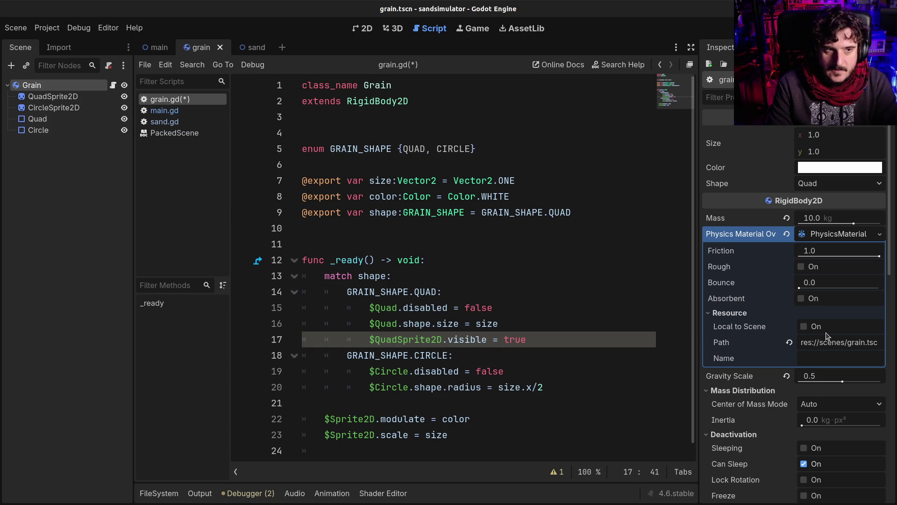
# Try a $QuadSprite2D visibility line above match, then delete it again
pyautogui.hotkey('shift', 'Home')
pyautogui.press('Up')
pyautogui.press('Up')
pyautogui.press('Up')
pyautogui.press('Up')
pyautogui.press('End')
pyautogui.press('Return')
pyautogui.write('$Q')
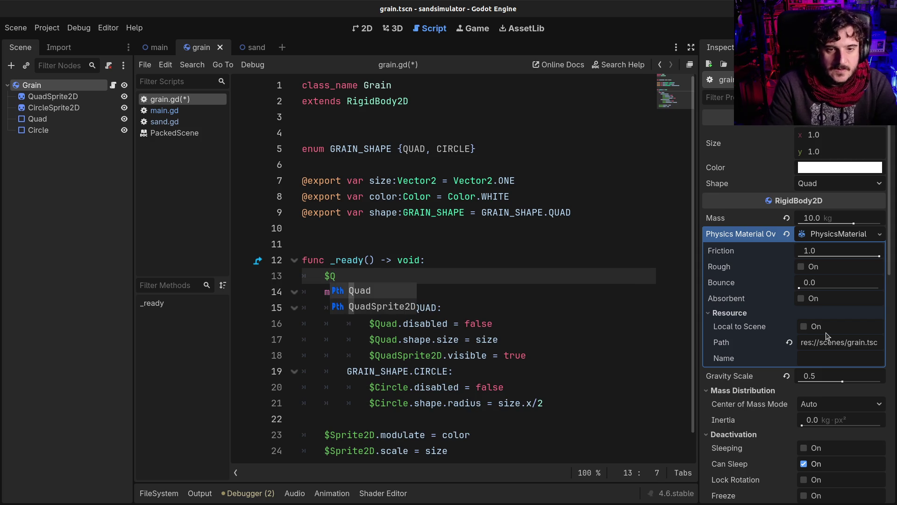
pyautogui.press('Return')
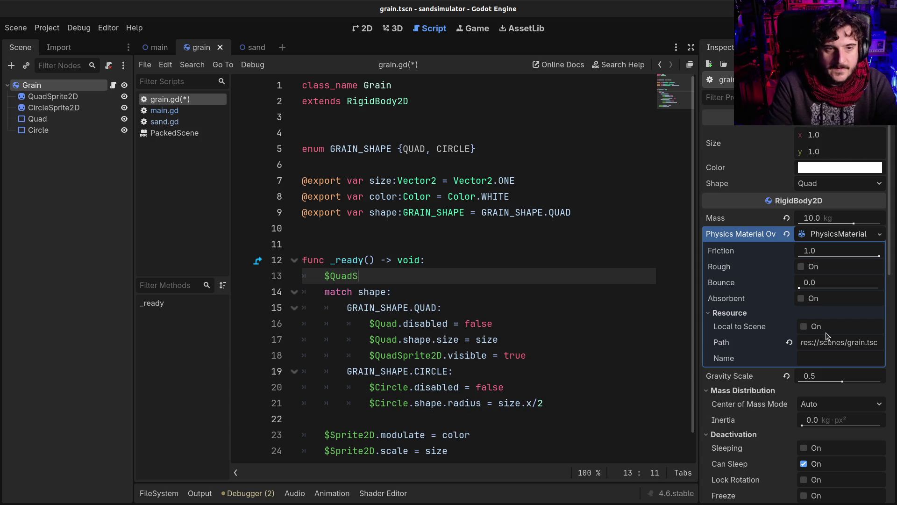
pyautogui.press('Return')
pyautogui.write('.visible')
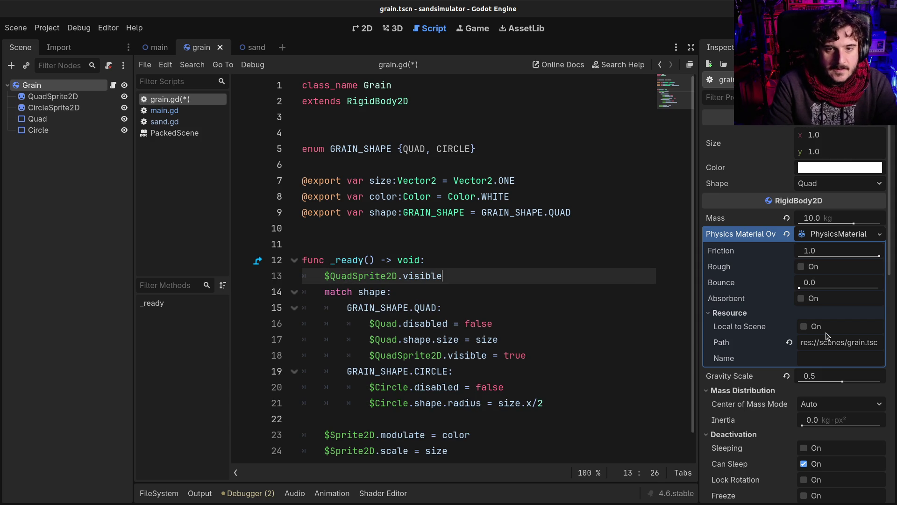
pyautogui.write(' = false')
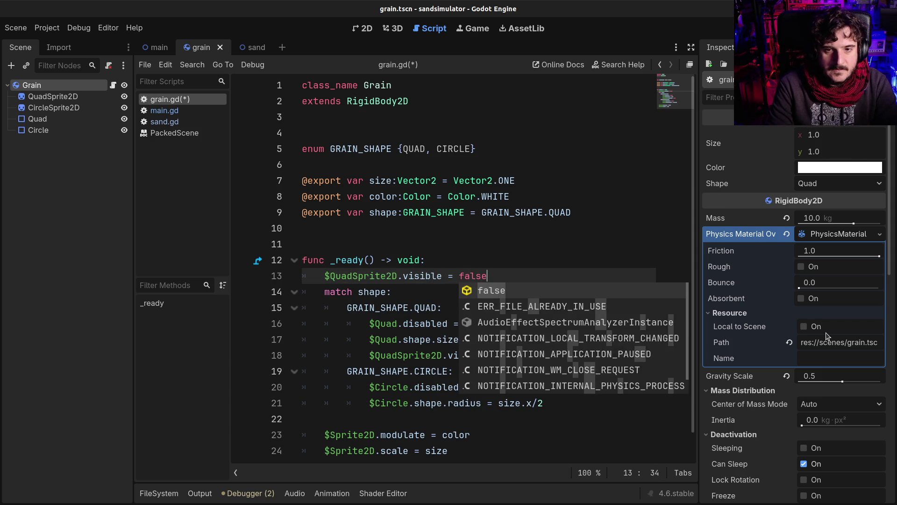
pyautogui.hotkey('shift', 'Home')
pyautogui.press('BackSpace')
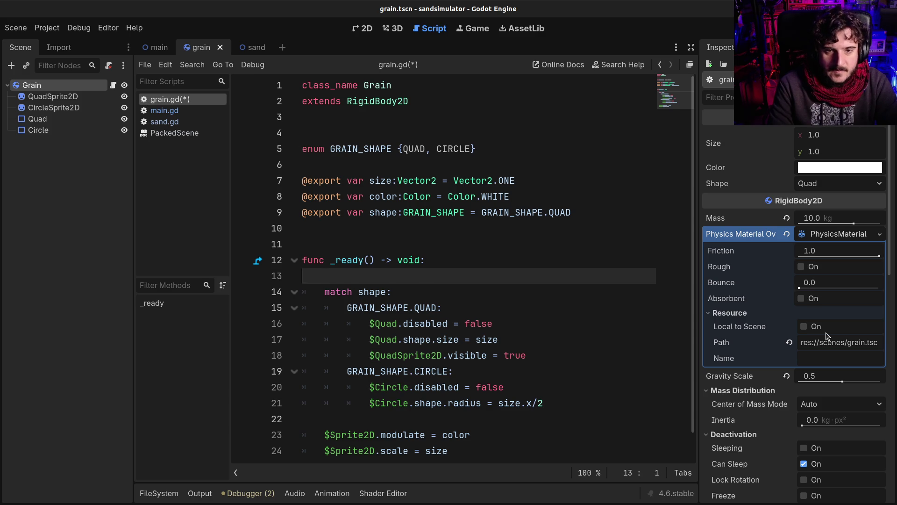
pyautogui.press('BackSpace')
pyautogui.click(552, 339)
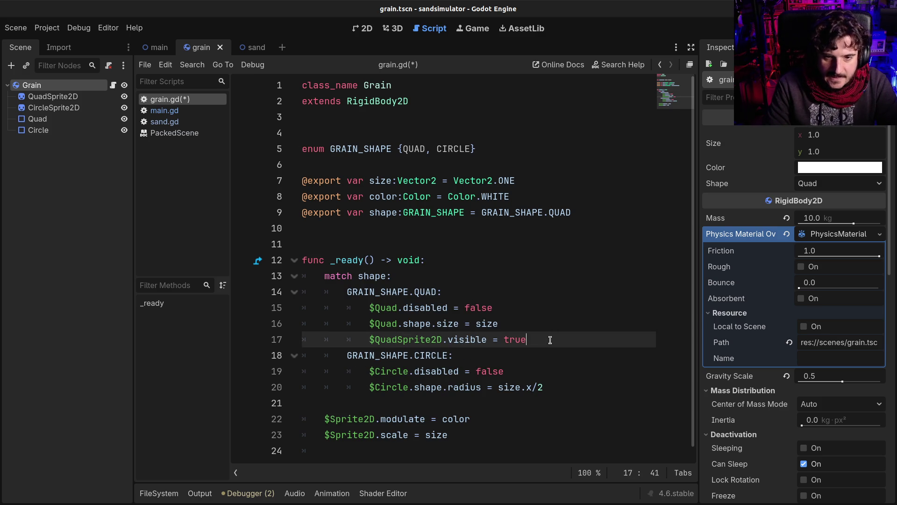
# Add $QuadSprite2D.visible = false at the top of _ready
pyautogui.press('Down')
pyautogui.press('Down')
pyautogui.press('Up')
pyautogui.press('Up')
pyautogui.press('Return')
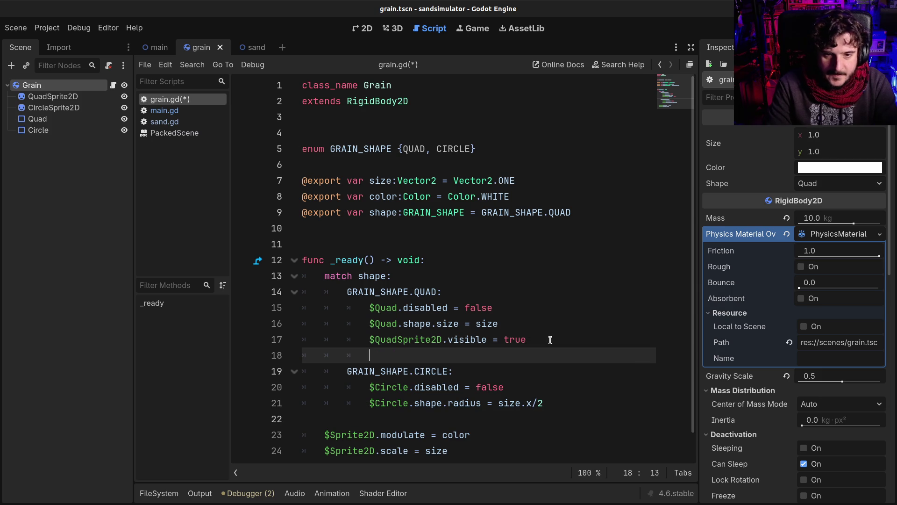
pyautogui.write('$Q')
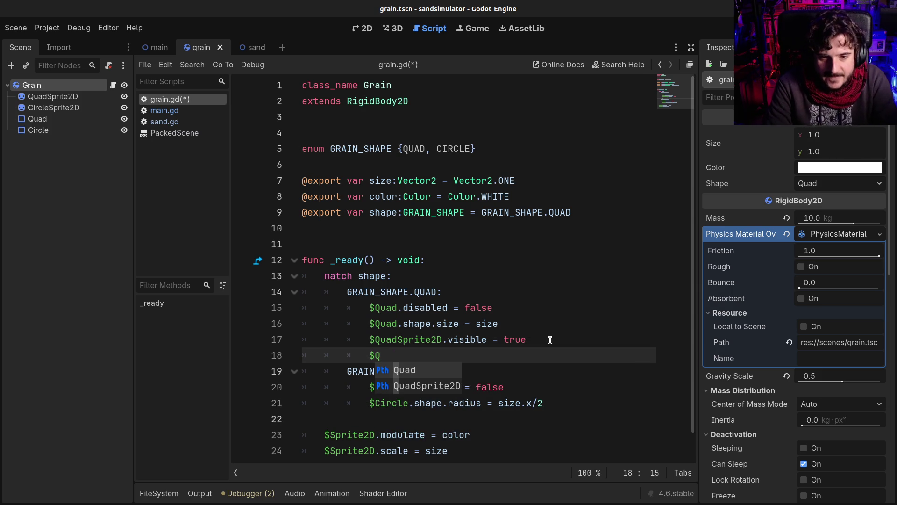
pyautogui.press('BackSpace')
pyautogui.press('BackSpace')
pyautogui.press('BackSpace')
pyautogui.press('Up')
pyautogui.press('Up')
pyautogui.press('Up')
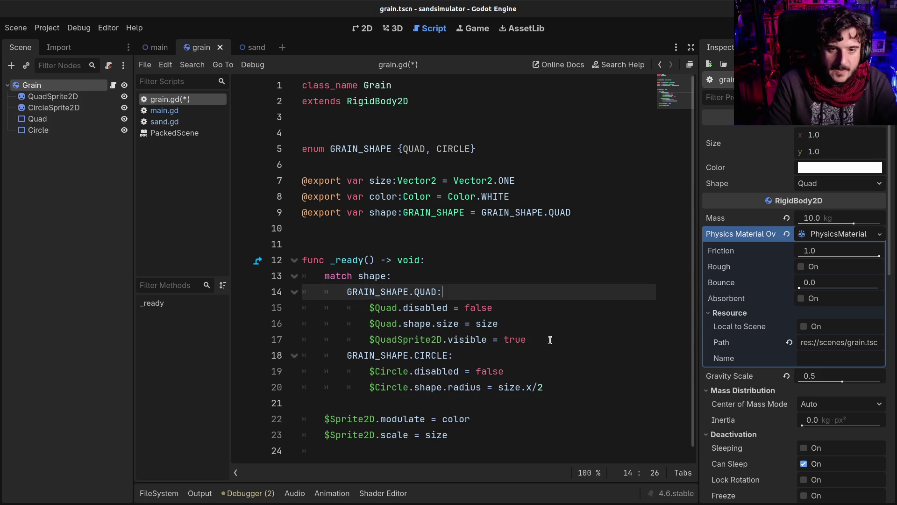
pyautogui.press('Return')
pyautogui.write('$Qua')
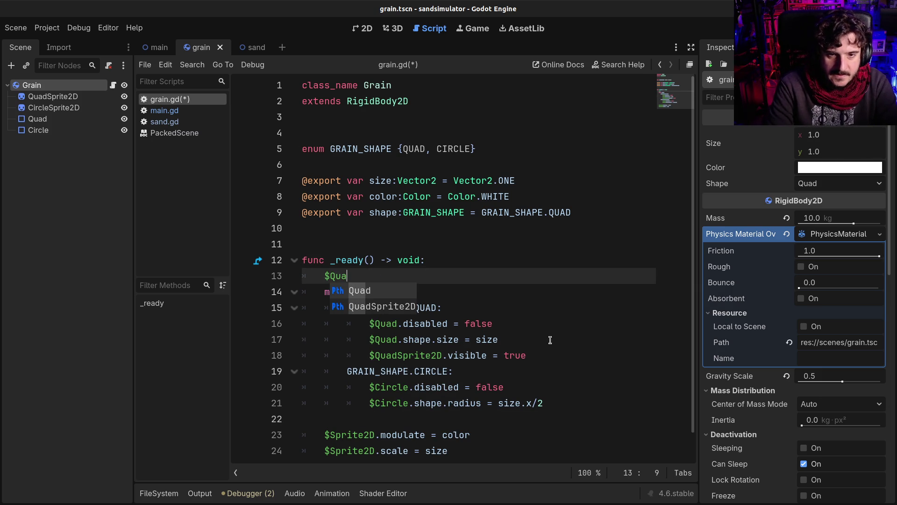
pyautogui.press('Down')
pyautogui.press('Return')
pyautogui.write('.visible ')
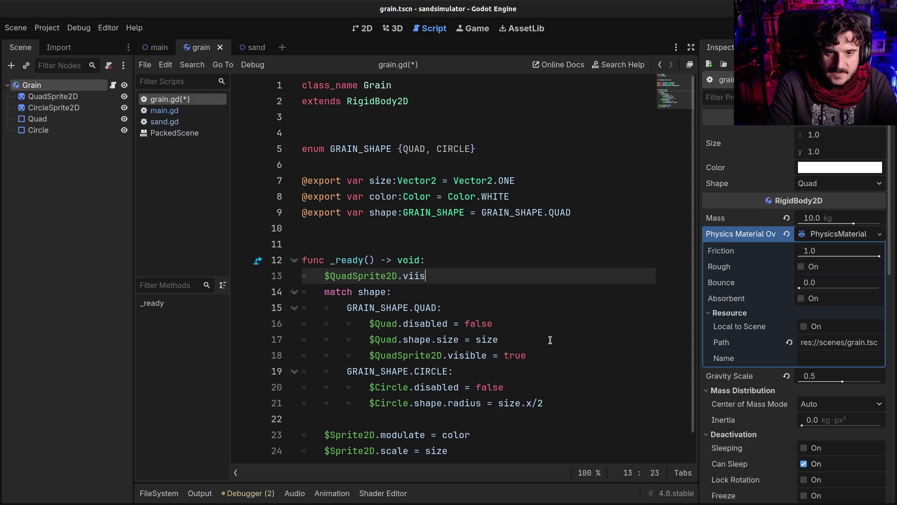
pyautogui.write('= false')
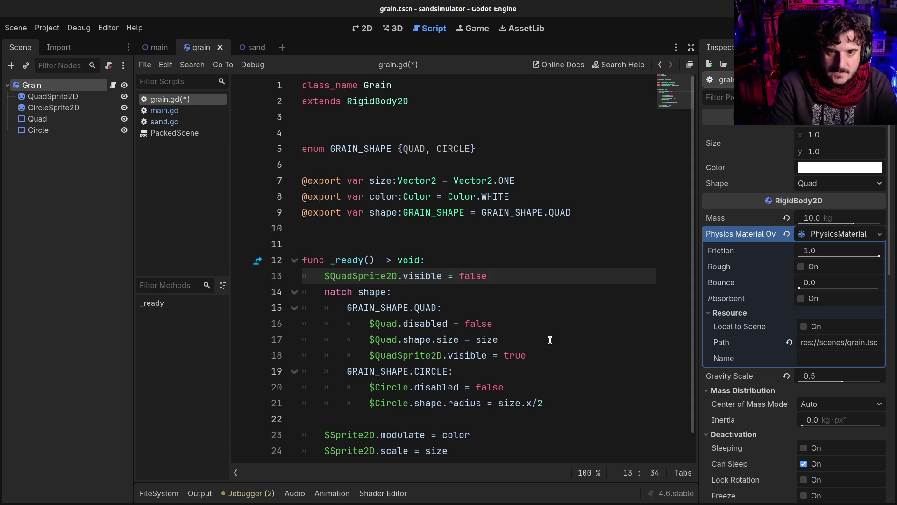
# Add $CircleSprite2D.visible = false beneath it and save grain.gd
pyautogui.hotkey('shift', 'Home')
pyautogui.press('End')
pyautogui.press('Return')
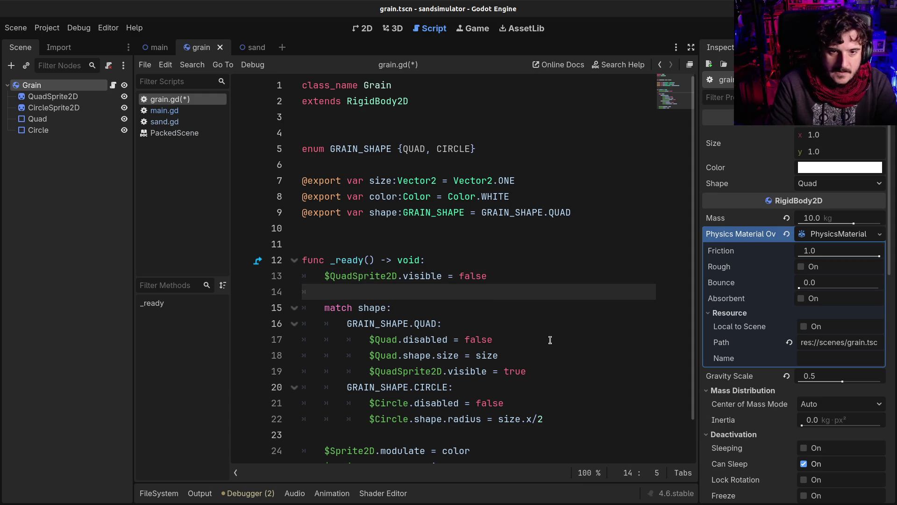
pyautogui.write('$Cir')
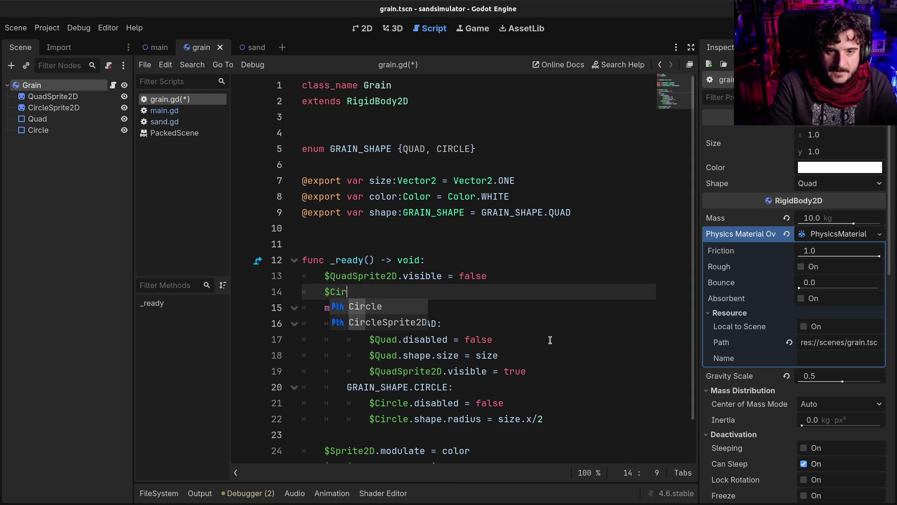
pyautogui.press('Down')
pyautogui.press('Return')
pyautogui.write('.visible = false')
pyautogui.hotkey('ctrl', 's')
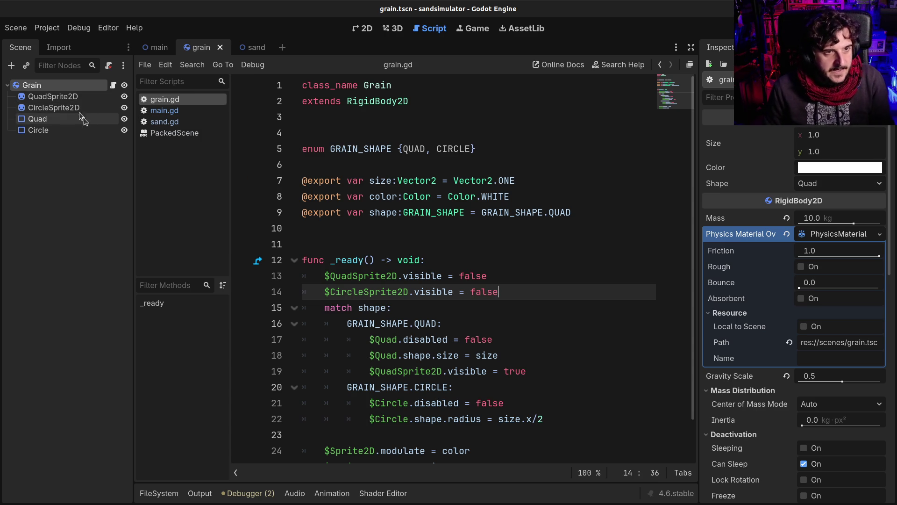
# Add a $CircleSprite2D.visible line to the CIRCLE branch of the match
pyautogui.click(429, 277)
pyautogui.click(428, 290)
pyautogui.click(511, 297)
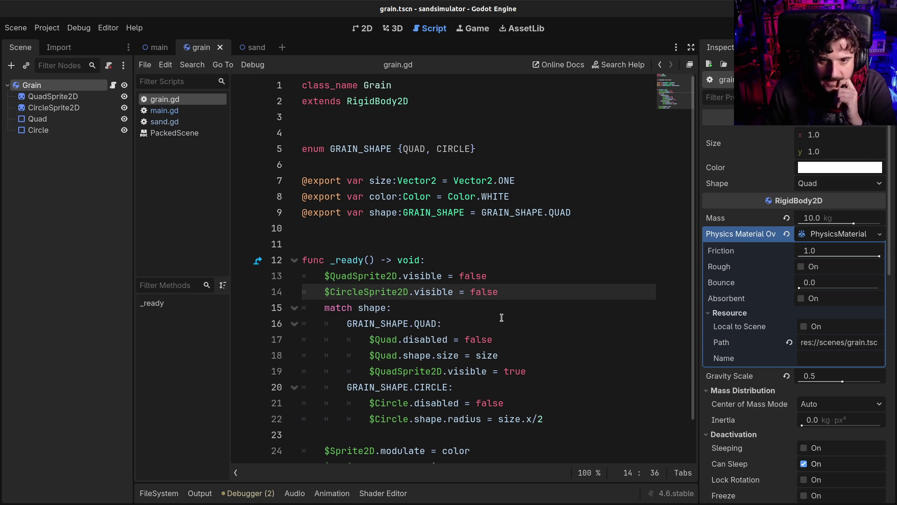
pyautogui.scroll(-1, 502, 318)
pyautogui.click(453, 297)
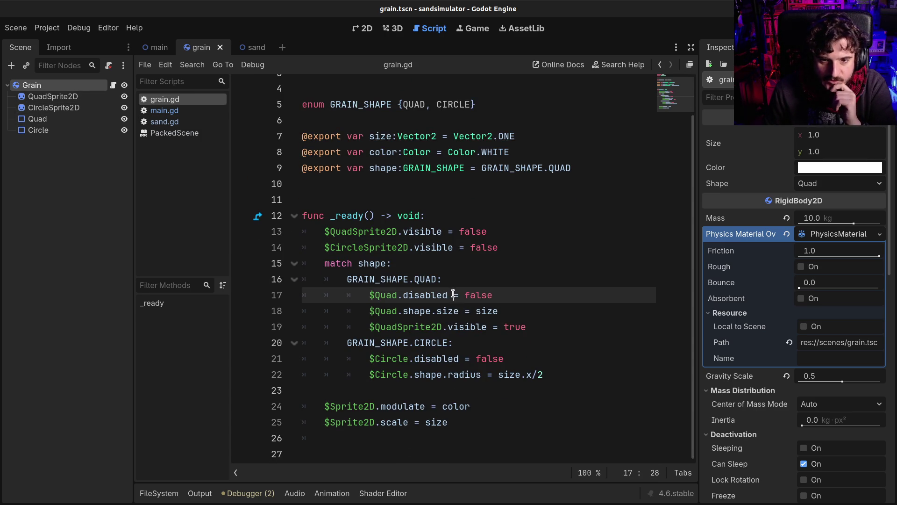
pyautogui.click(533, 325)
pyautogui.click(583, 371)
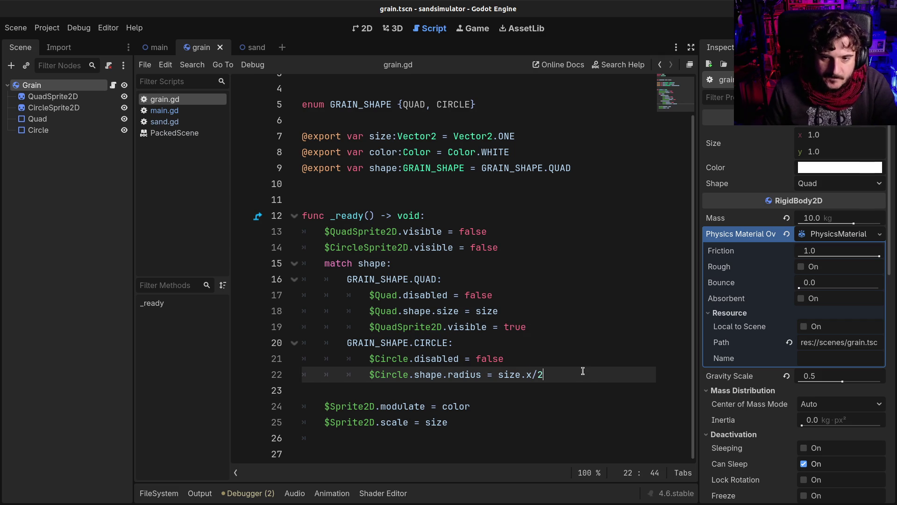
pyautogui.press('Return')
pyautogui.write('$C')
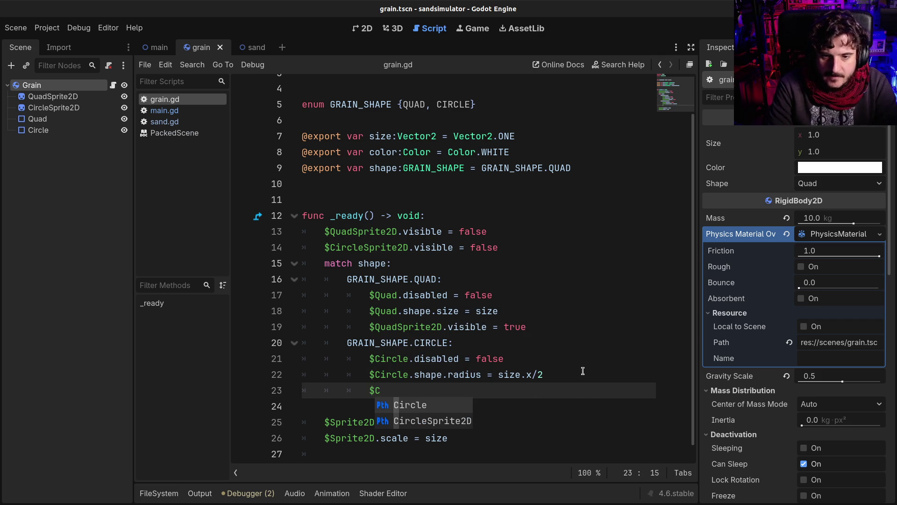
pyautogui.press('Down')
pyautogui.press('Return')
pyautogui.write('visi')
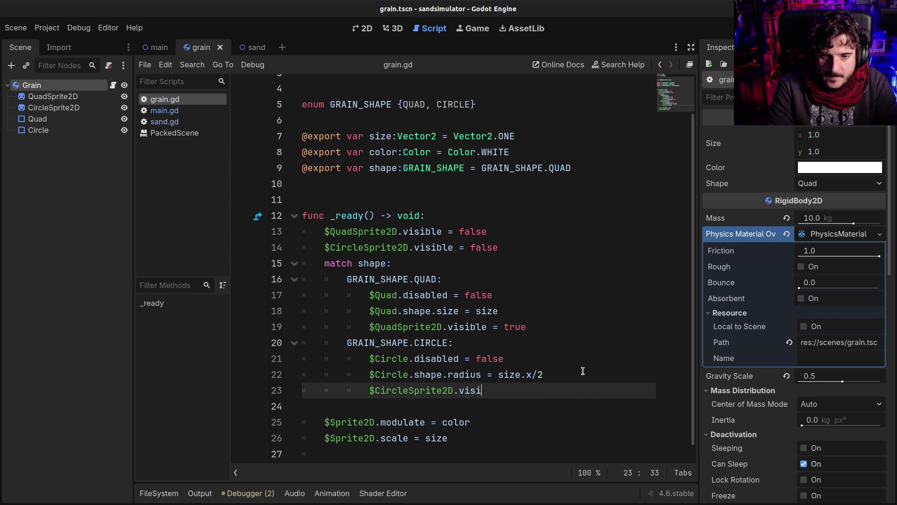
pyautogui.write('ble = false')
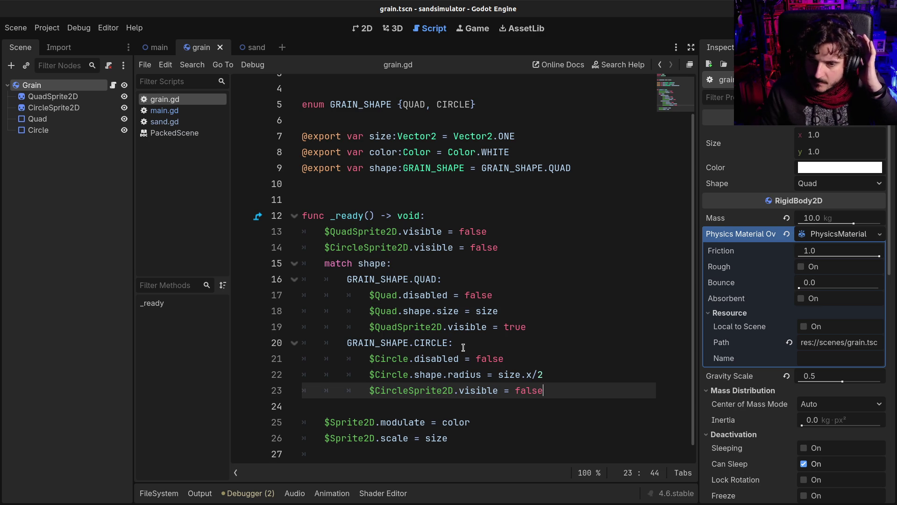
# Change that line's value from false to true and save the script
pyautogui.doubleClick(523, 394)
pyautogui.write('true')
pyautogui.hotkey('ctrl', 's')
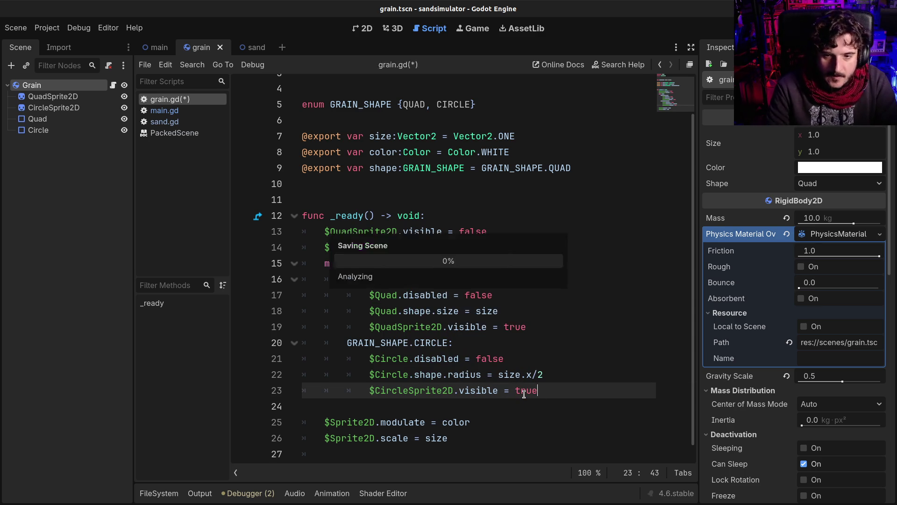
pyautogui.click(523, 391)
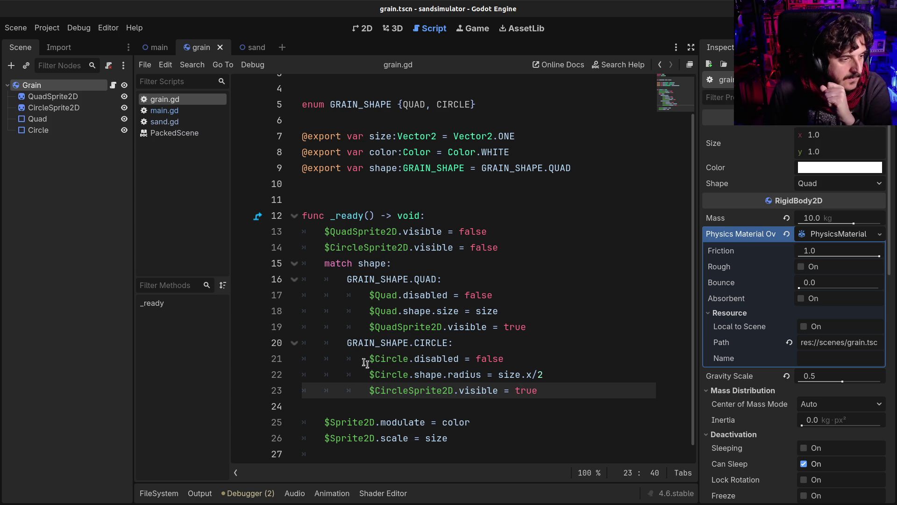
pyautogui.click(107, 29)
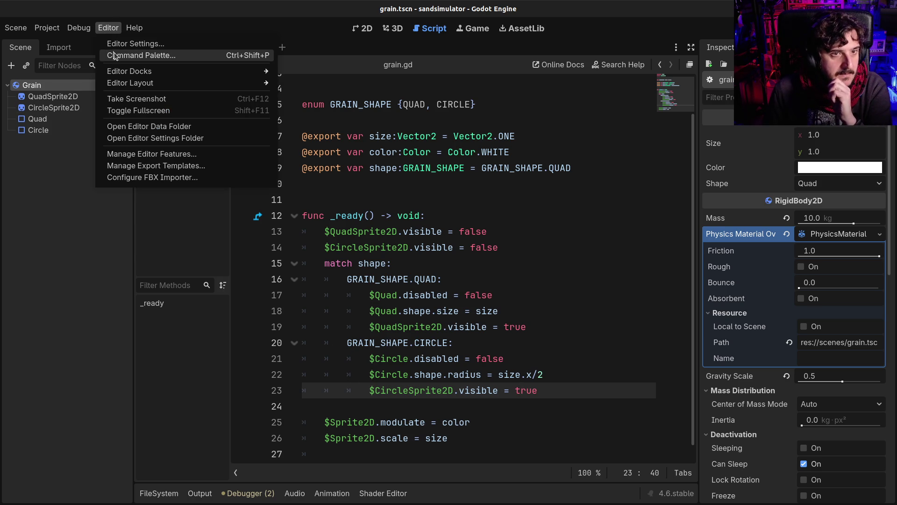
pyautogui.click(120, 43)
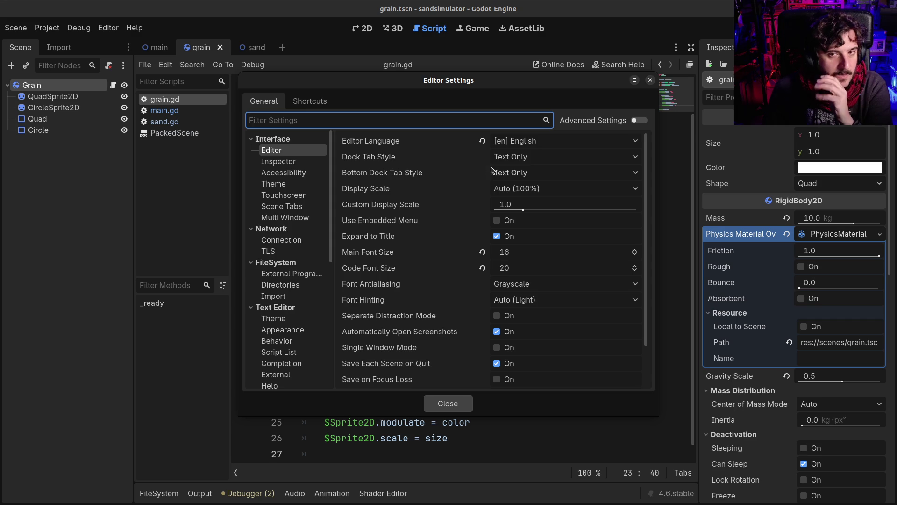
pyautogui.click(276, 183)
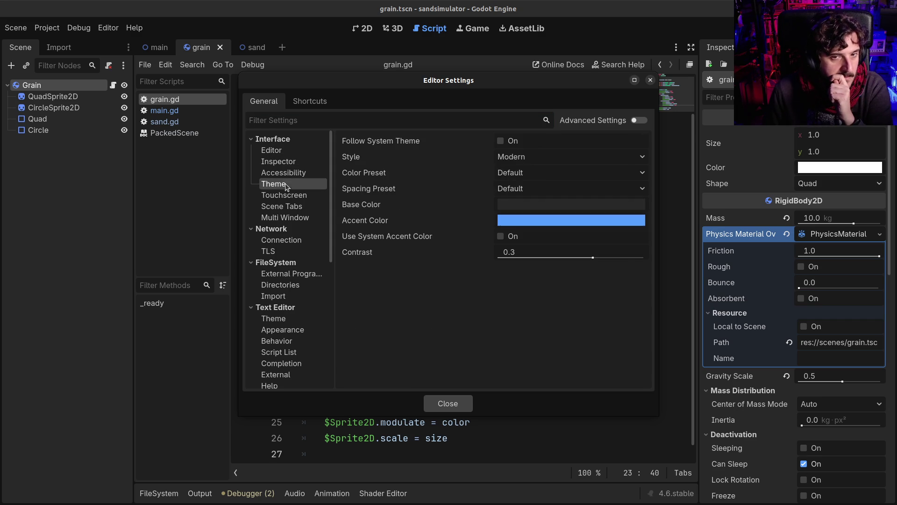
pyautogui.click(514, 158)
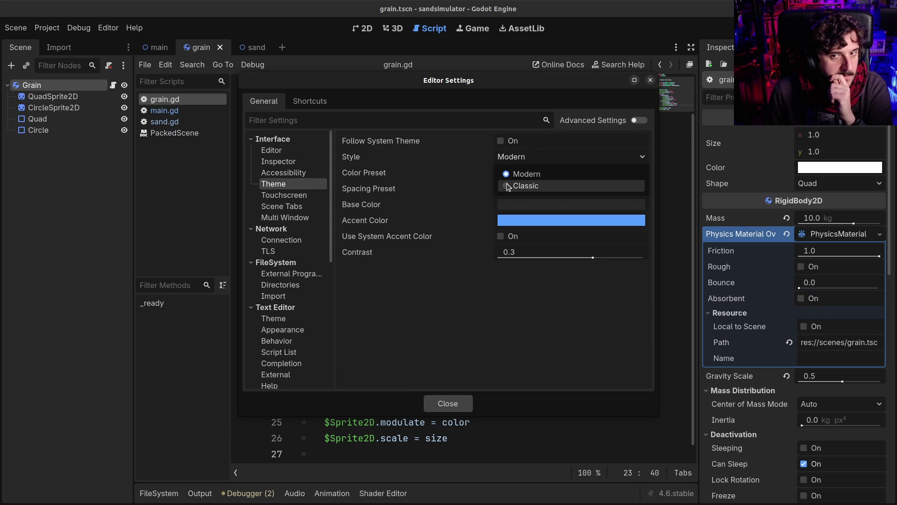
pyautogui.click(407, 361)
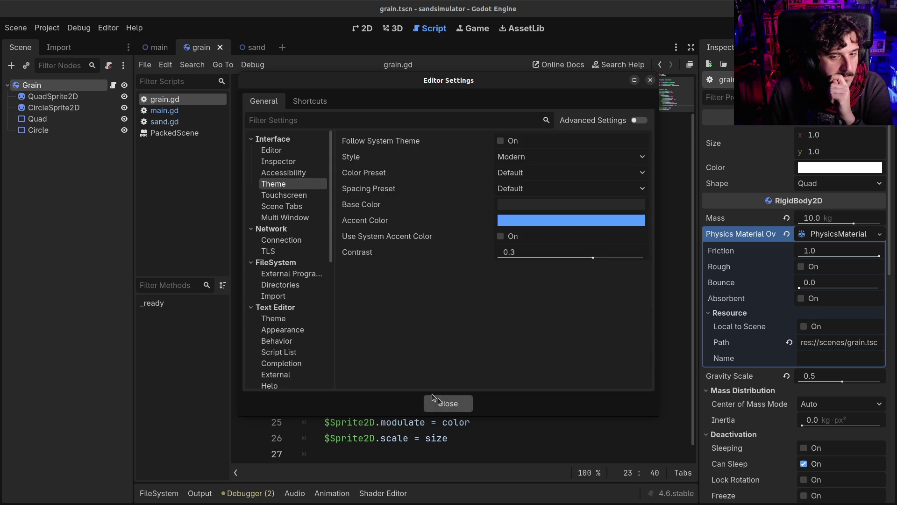
pyautogui.click(439, 399)
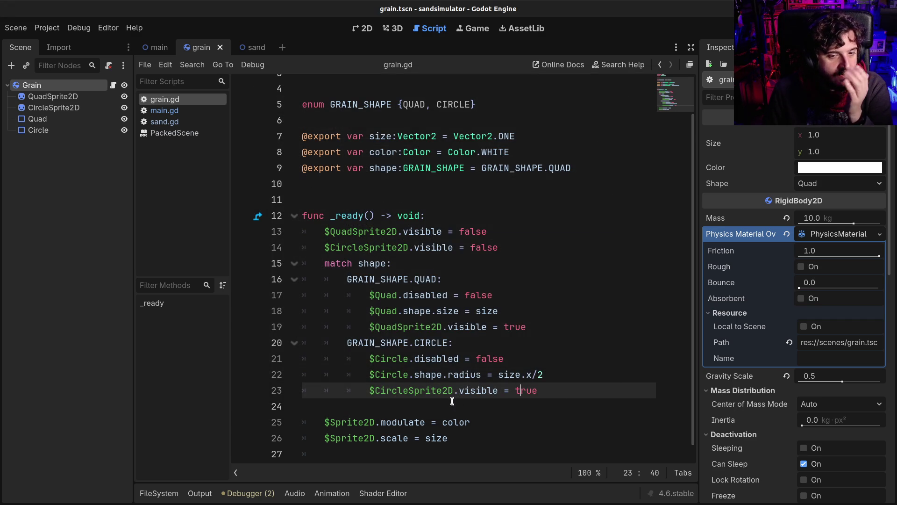
# Run the sand simulator and check the null-instance modulate error on line 25
pyautogui.click(480, 358)
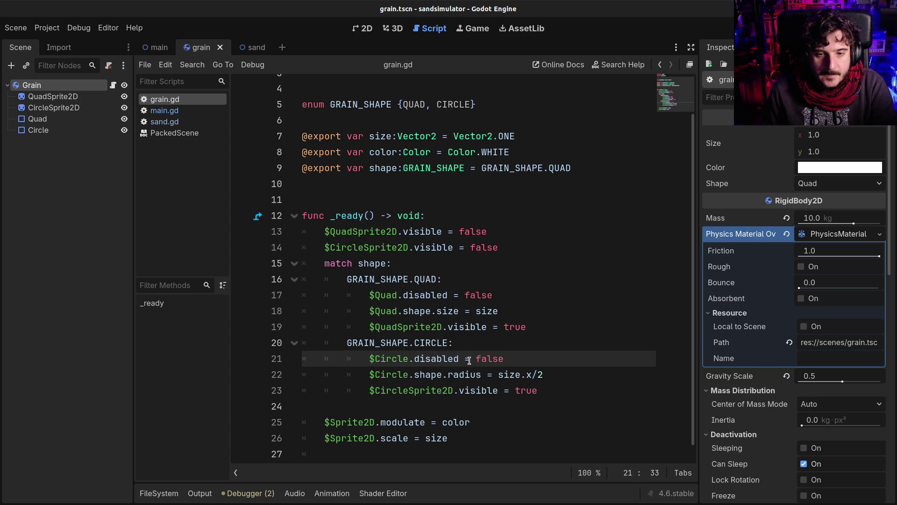
pyautogui.press('F5')
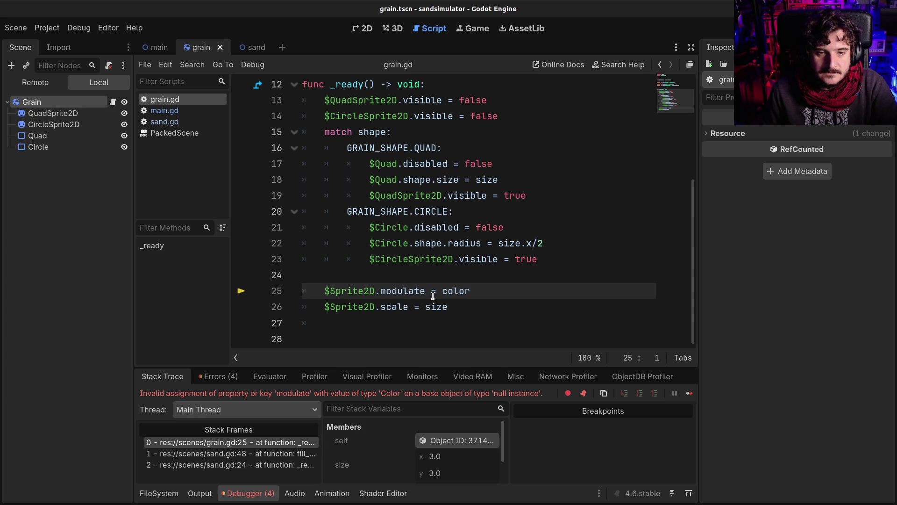
pyautogui.scroll(4, 430, 298)
# Declare var sprite:Sprite2D below the exported variables
pyautogui.click(632, 227)
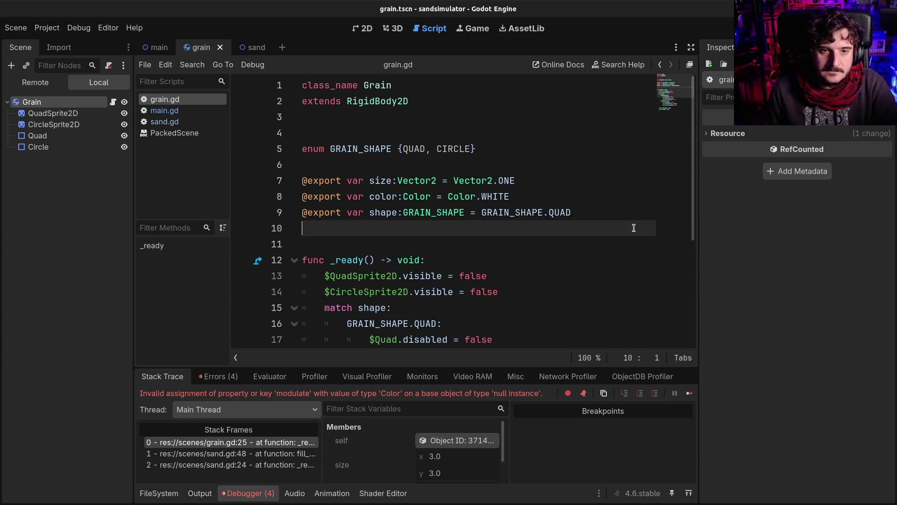
pyautogui.press('Return')
pyautogui.press('Return')
pyautogui.press('Up')
pyautogui.write('var ')
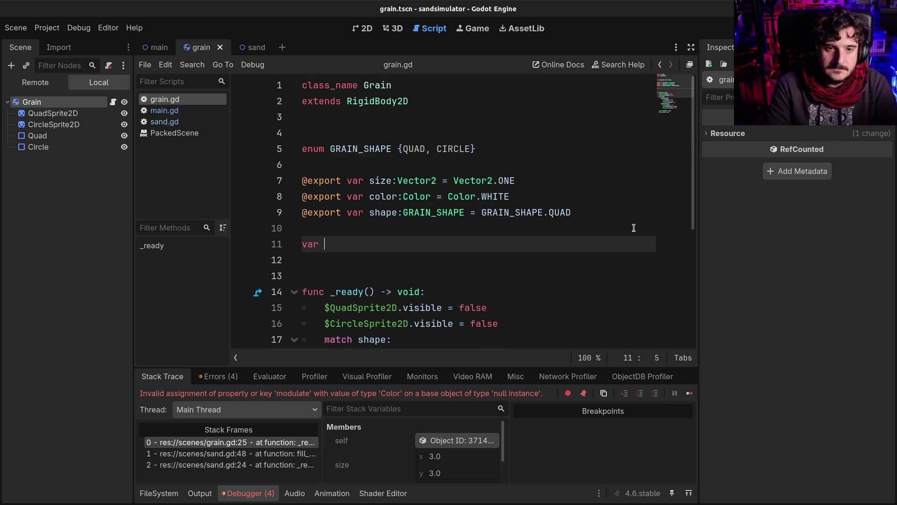
pyautogui.write('sprite:S')
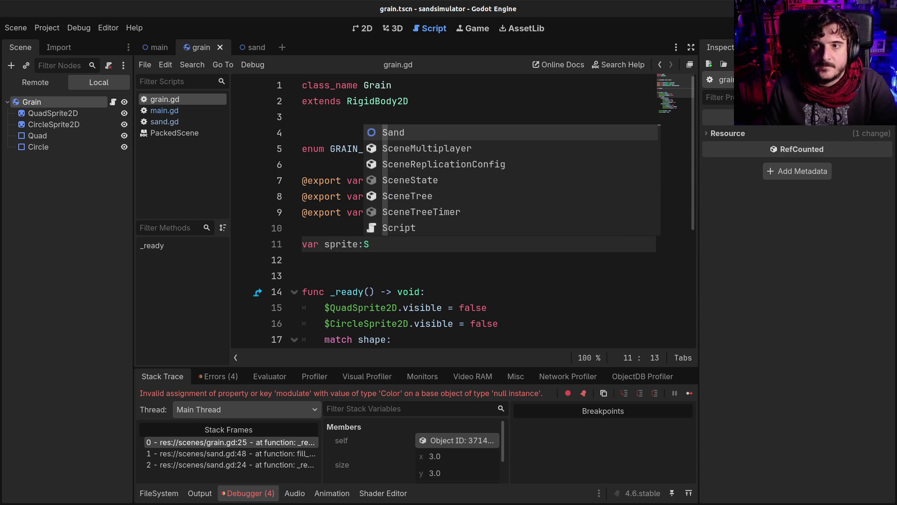
pyautogui.write('prite2')
pyautogui.press('Return')
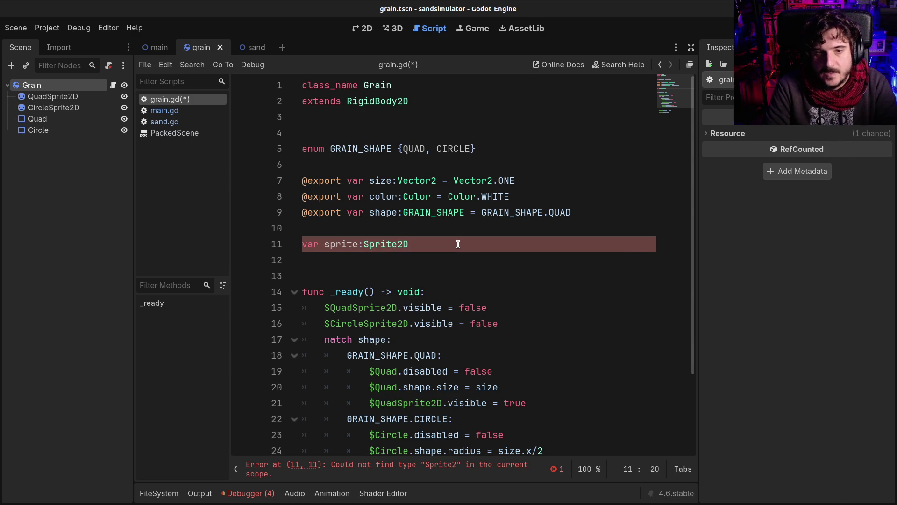
pyautogui.scroll(-2, 458, 244)
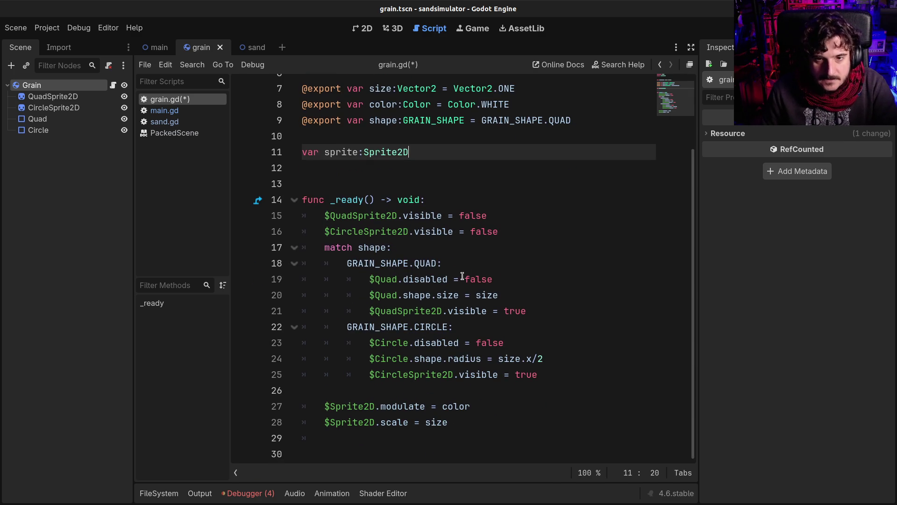
# In the QUAD branch assign sprite = $QuadSprite2D, and add sprite.visible = true after match
pyautogui.click(507, 233)
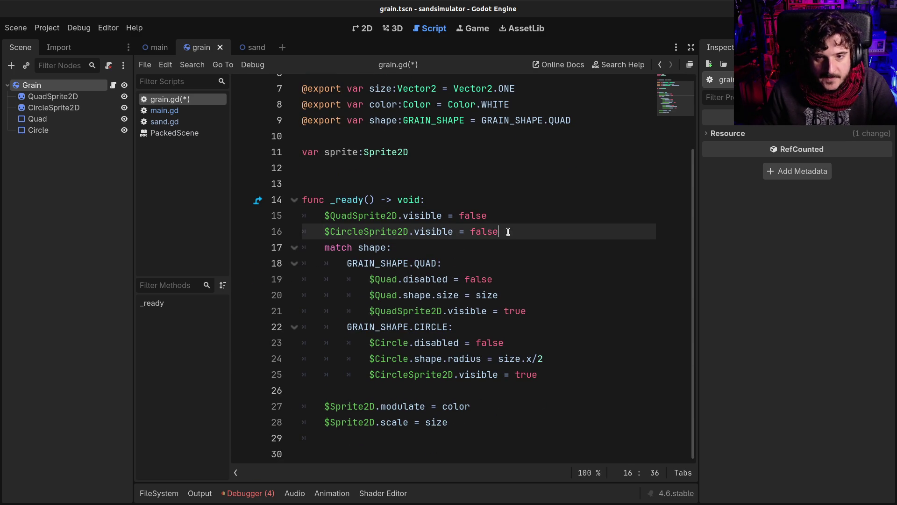
pyautogui.click(533, 308)
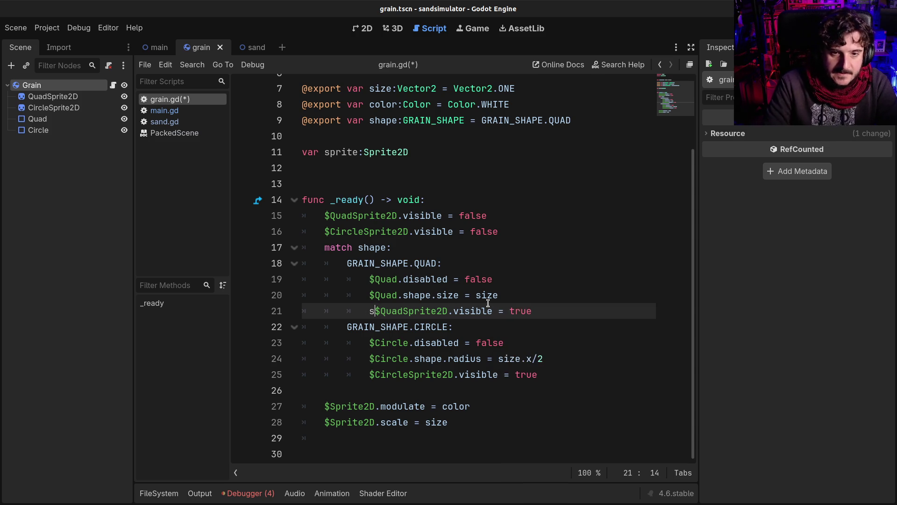
pyautogui.write('sprite =')
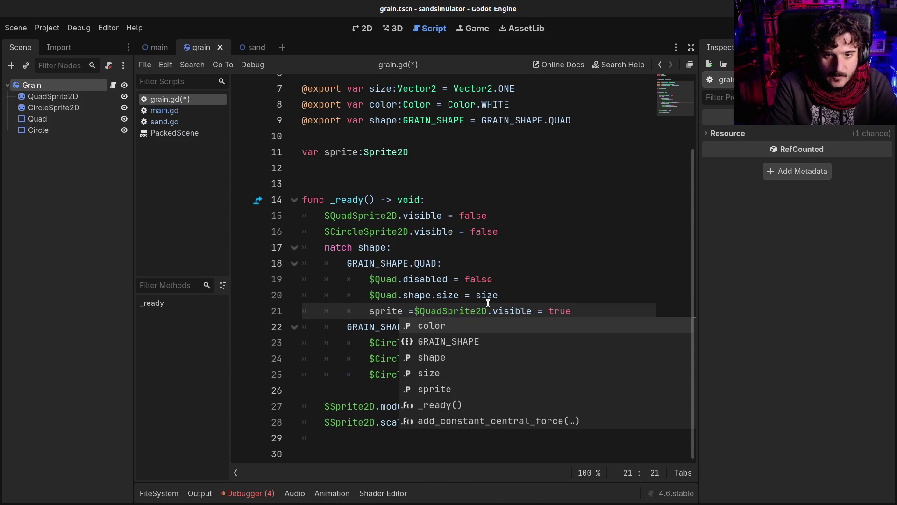
pyautogui.click(493, 310)
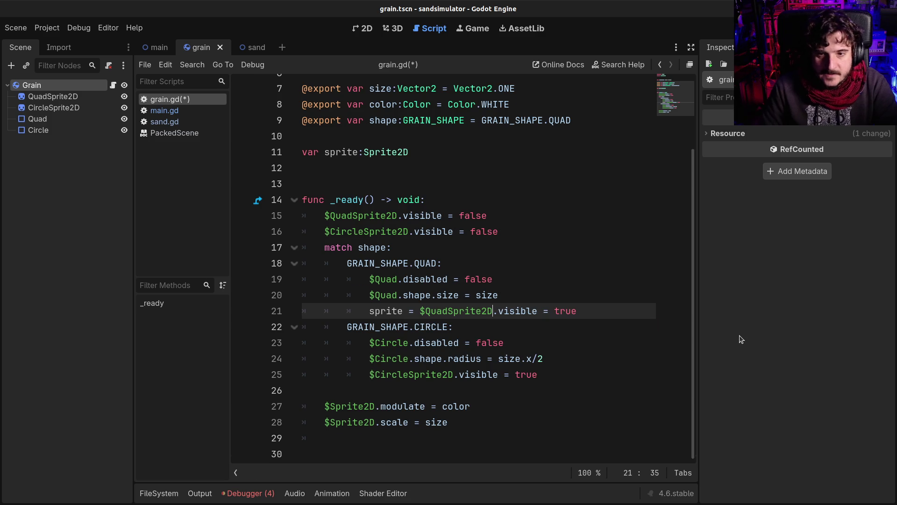
pyautogui.hotkey('shift', 'End')
pyautogui.press('Delete')
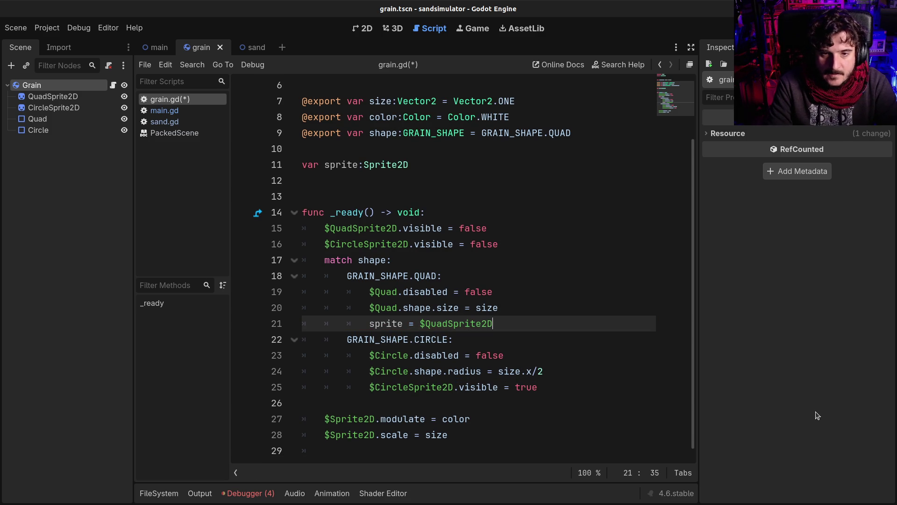
pyautogui.hotkey('shift', 'Home')
pyautogui.press('Down')
pyautogui.press('Down')
pyautogui.press('Down')
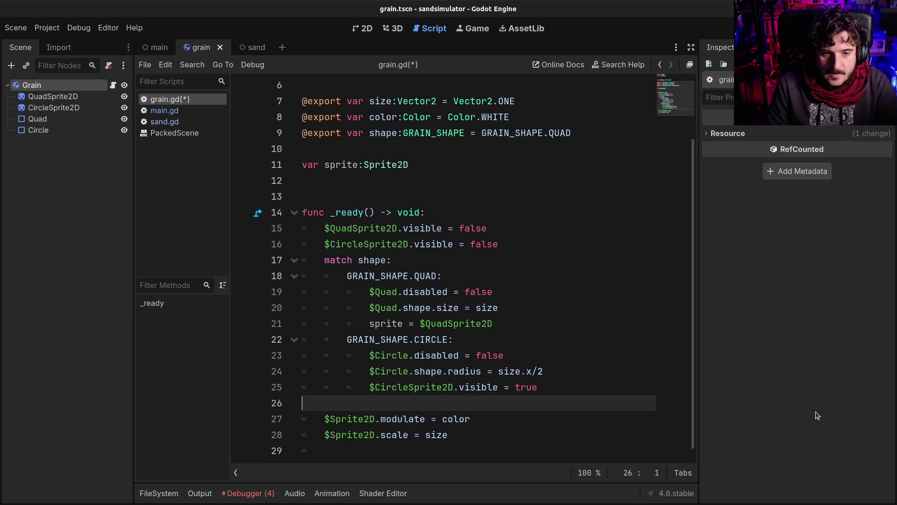
pyautogui.press('Return')
pyautogui.write('sprite.')
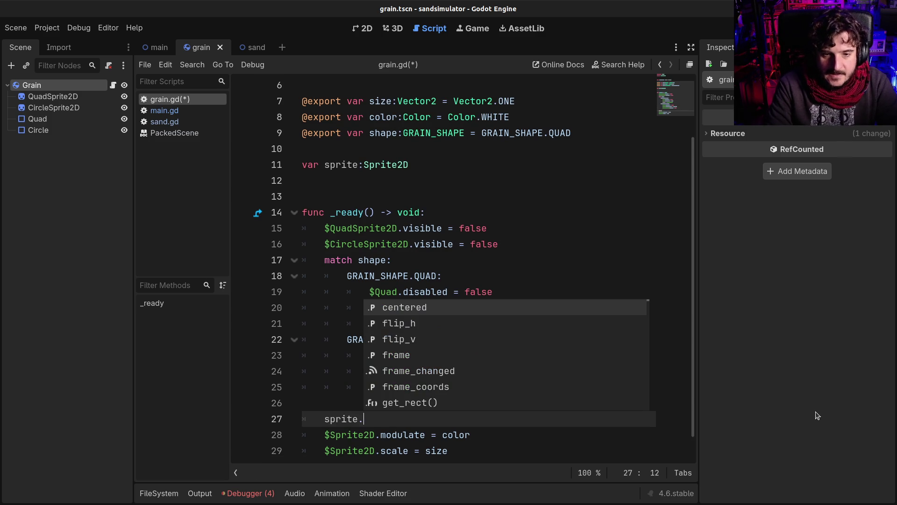
pyautogui.write('visible ')
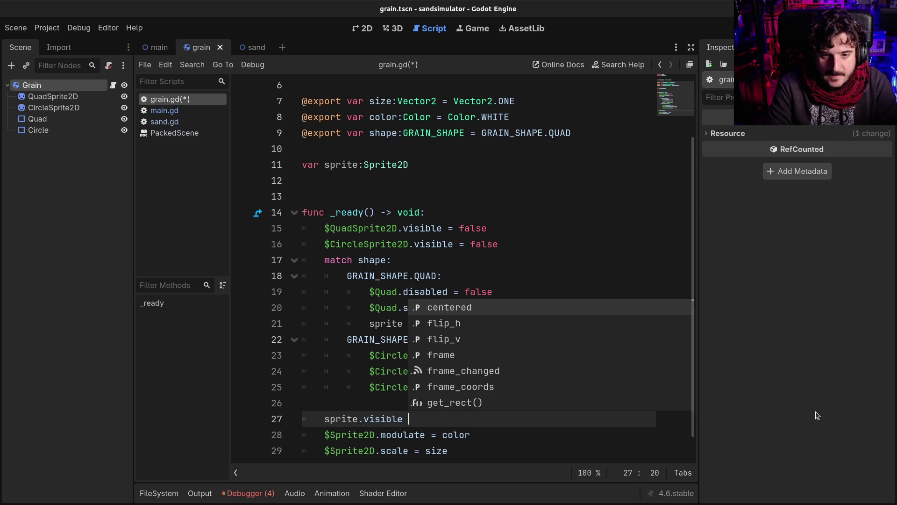
pyautogui.write('= true')
pyautogui.click(430, 324)
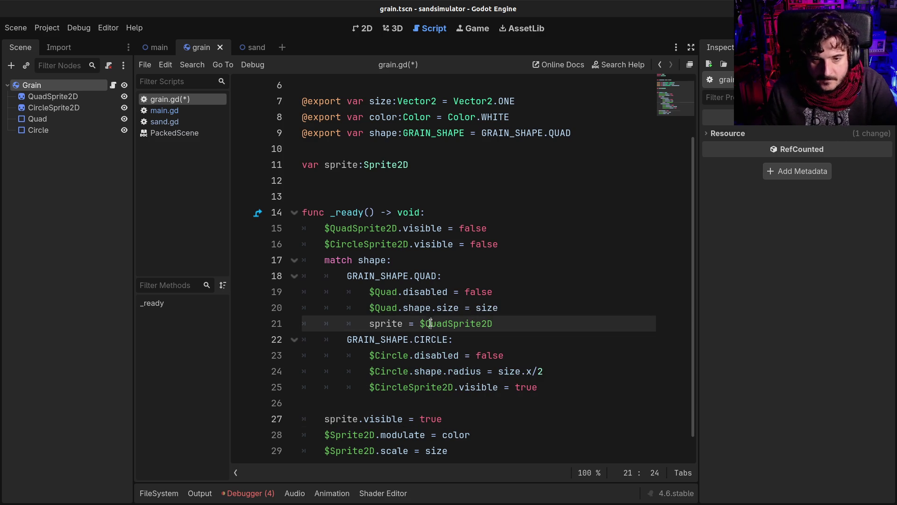
# In the CIRCLE branch replace the visible line with sprite = $CircleSprite2D
pyautogui.click(455, 387)
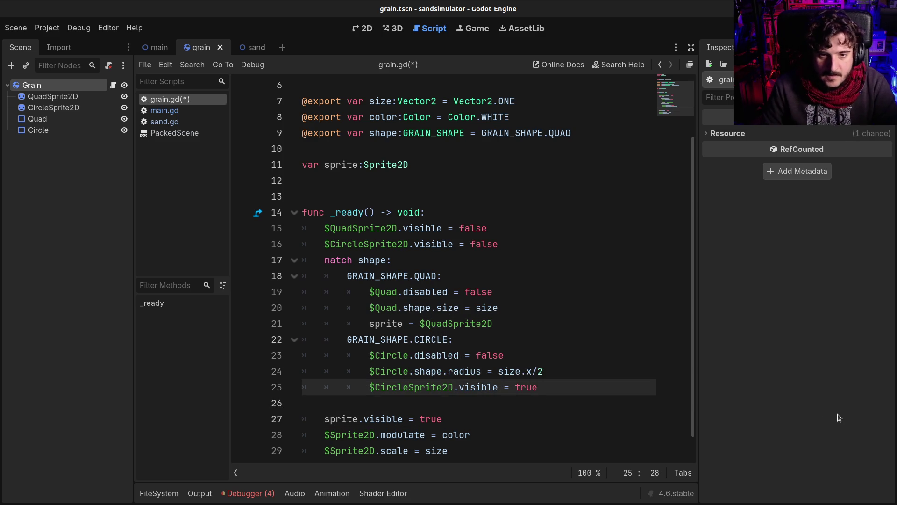
pyautogui.hotkey('shift', 'End')
pyautogui.press('BackSpace')
pyautogui.press('Home')
pyautogui.write('sprite')
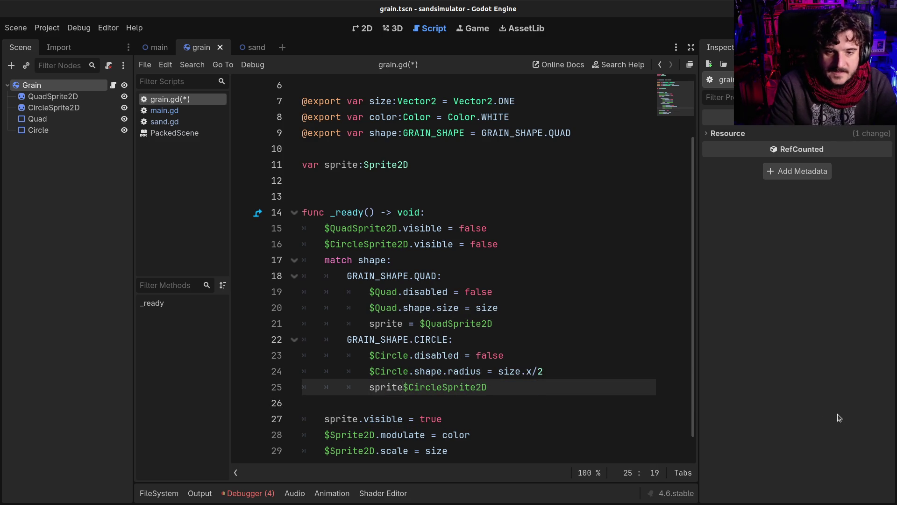
pyautogui.write(' =')
# Replace $Sprite2D with sprite in the modulate and scale lines and save
pyautogui.click(566, 418)
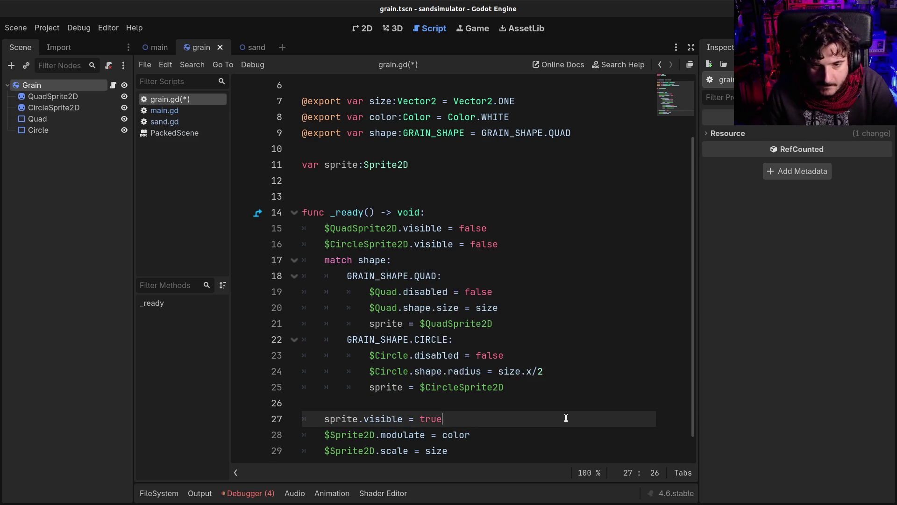
pyautogui.scroll(-1, 559, 418)
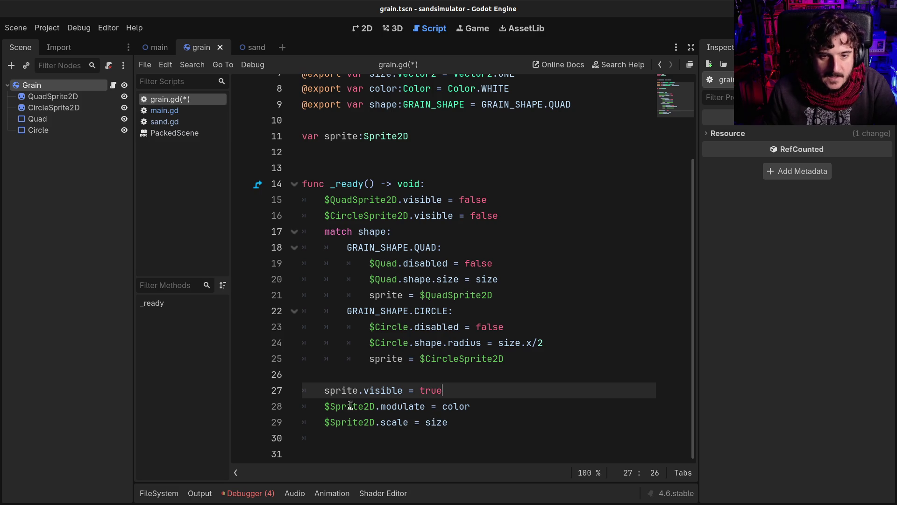
pyautogui.doubleClick(329, 395)
pyautogui.moveTo(325, 406)
pyautogui.mouseDown()
pyautogui.moveTo(379, 407)
pyautogui.moveTo(354, 421)
pyautogui.moveTo(325, 422)
pyautogui.mouseUp()
pyautogui.write('sprite')
pyautogui.write('sprite')
pyautogui.hotkey('ctrl', 's')
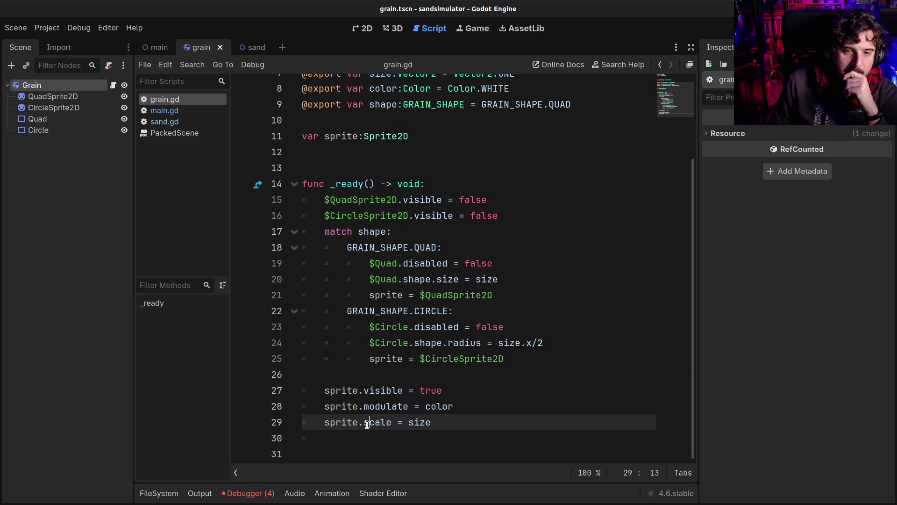
pyautogui.moveTo(423, 416)
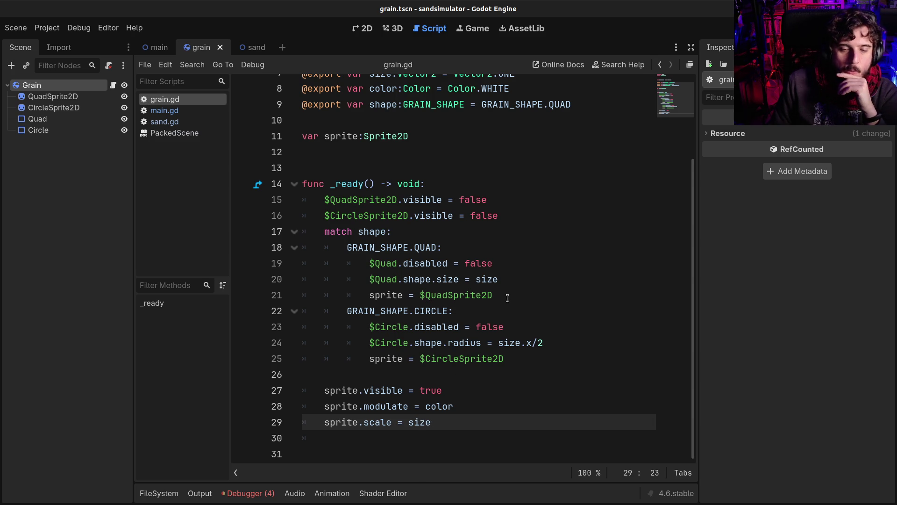
pyautogui.scroll(3, 507, 297)
pyautogui.click(455, 235)
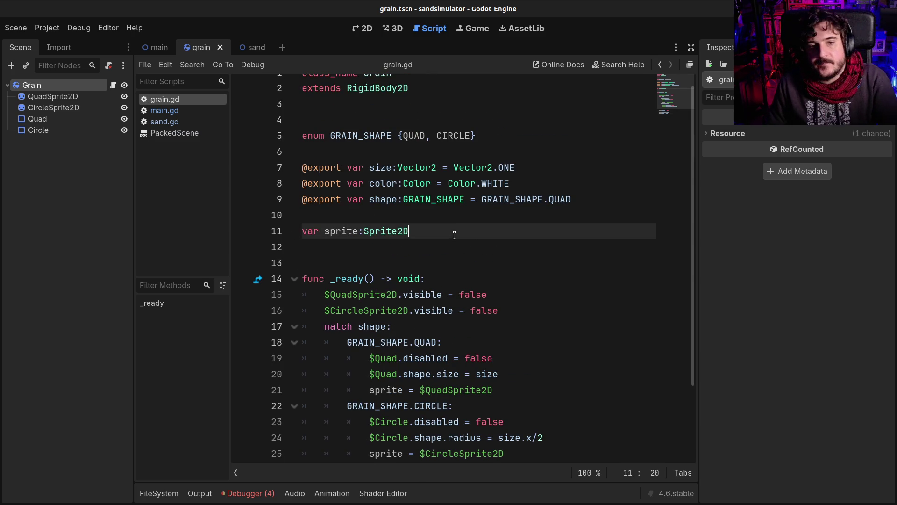
# Declare var texture_size:float = 128 on line 12, below sprite
pyautogui.press('Return')
pyautogui.write('var ')
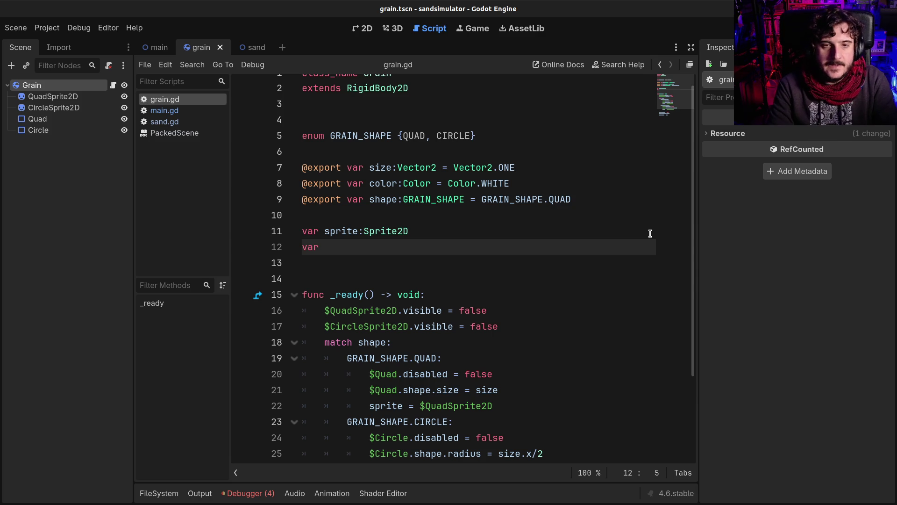
pyautogui.write('texture_size:')
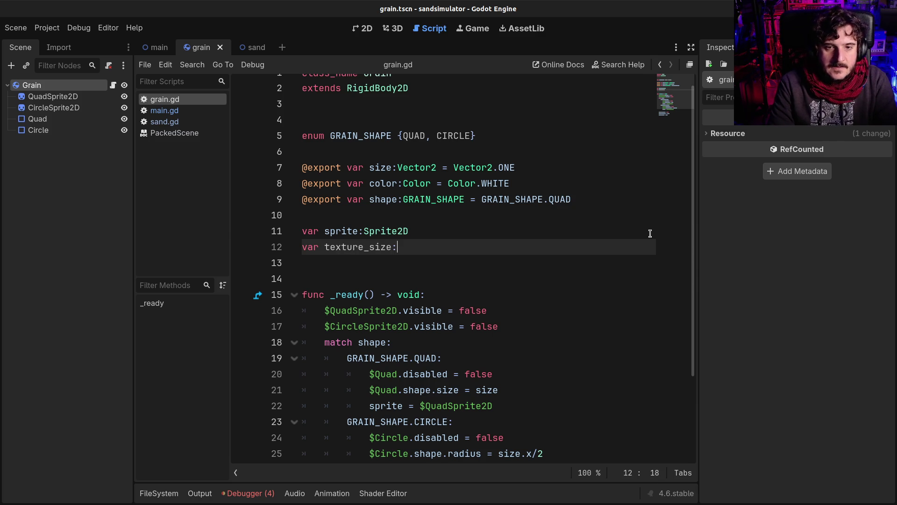
pyautogui.write('Vec')
pyautogui.press('Return')
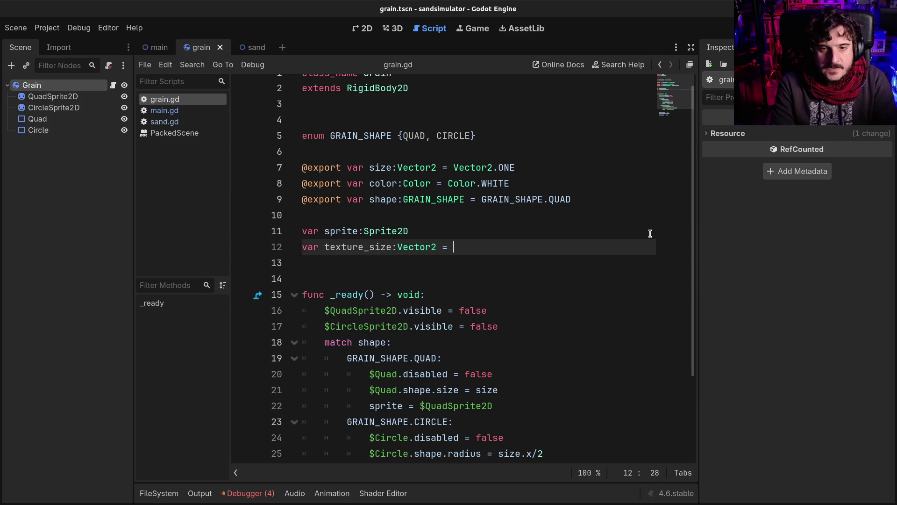
pyautogui.hotkey('ctrl', 'space')
pyautogui.press('BackSpace')
pyautogui.press('BackSpace')
pyautogui.press('BackSpace')
pyautogui.write('float = ')
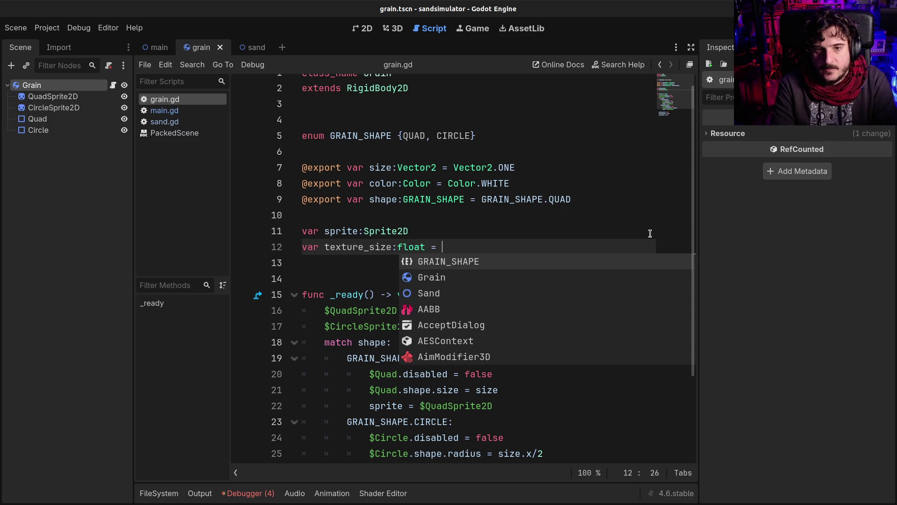
pyautogui.write('128')
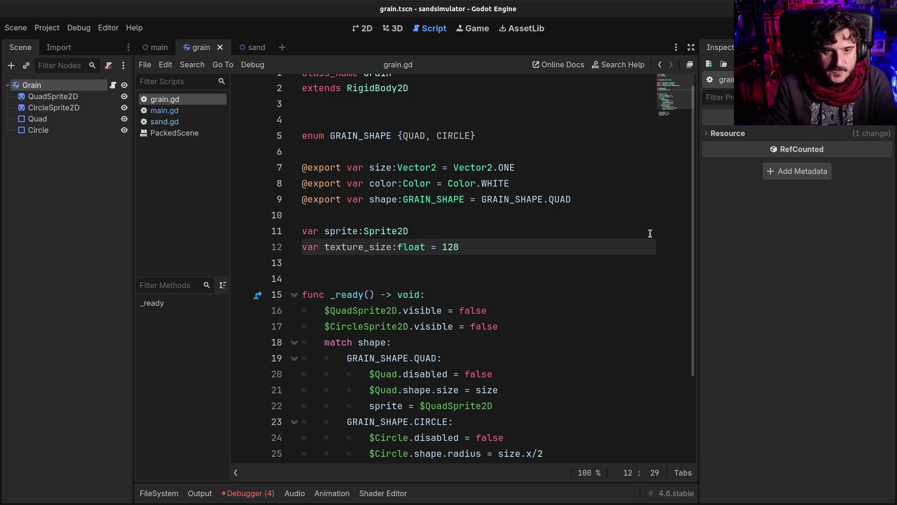
pyautogui.doubleClick(365, 249)
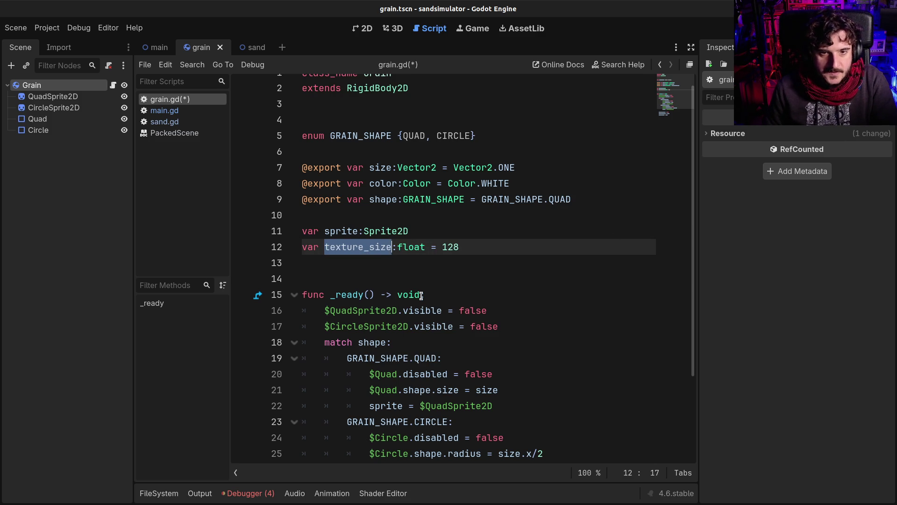
# Save grain.gd with the texture_size declaration
pyautogui.scroll(-3, 421, 297)
pyautogui.doubleClick(334, 120)
pyautogui.doubleClick(356, 136)
pyautogui.hotkey('ctrl', 's')
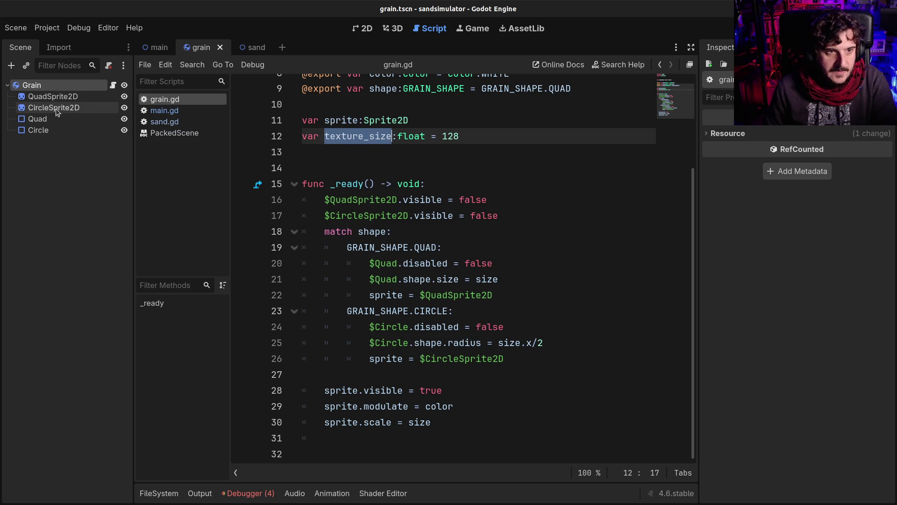
# Expand CircleSprite2D's texture preview to confirm it is 128×128
pyautogui.click(52, 97)
pyautogui.click(53, 108)
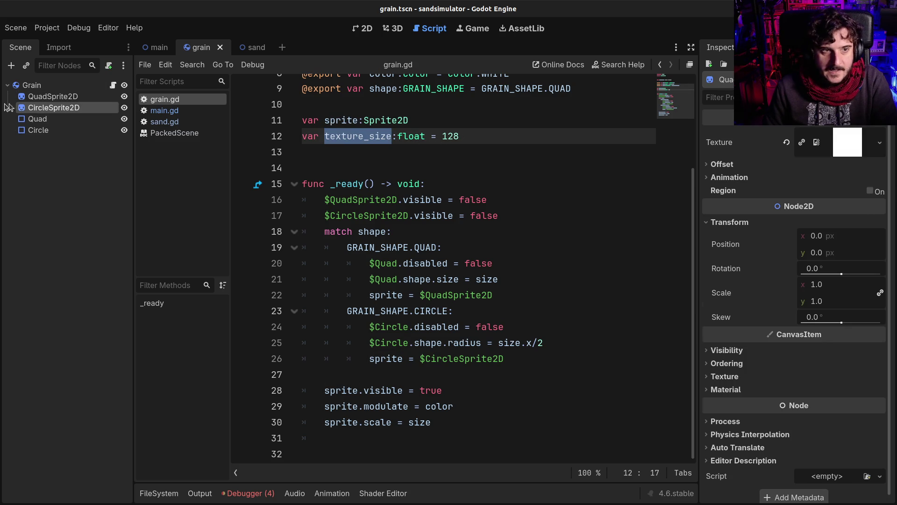
pyautogui.click(855, 149)
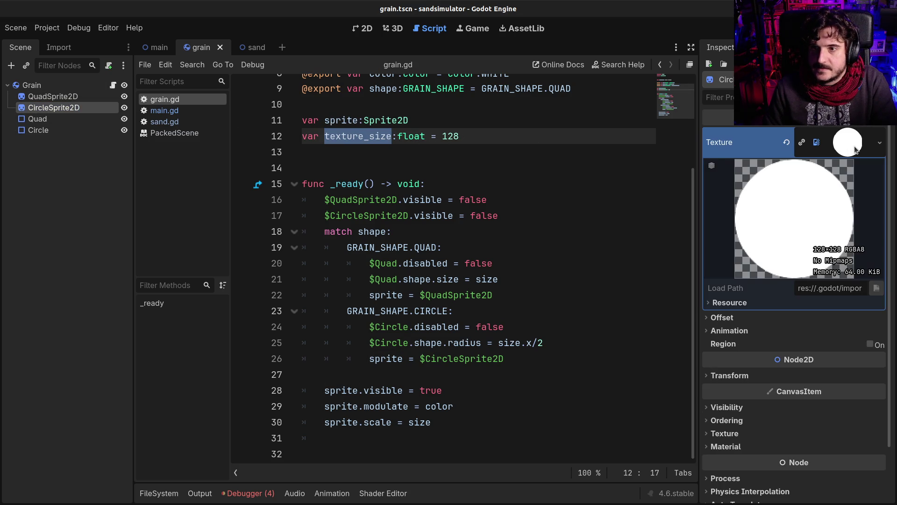
pyautogui.tripleClick(369, 139)
pyautogui.hotkey('ctrl', 'c')
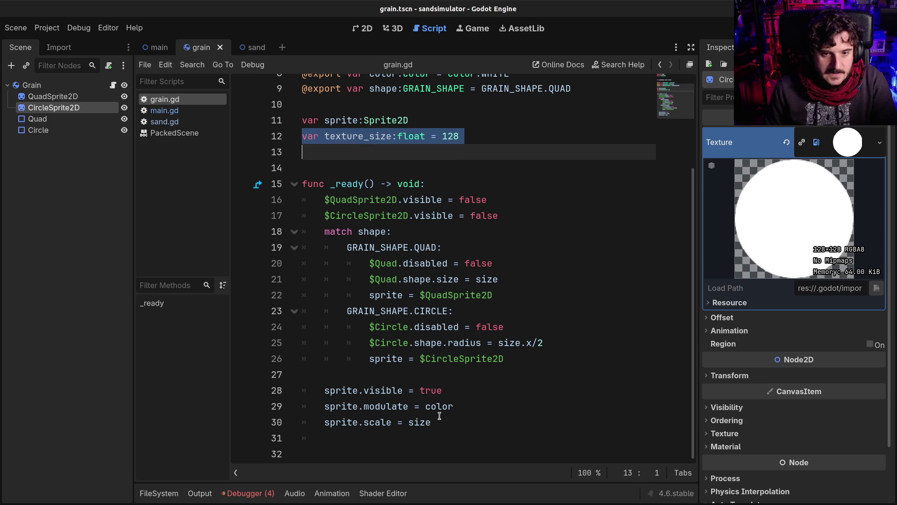
pyautogui.click(552, 295)
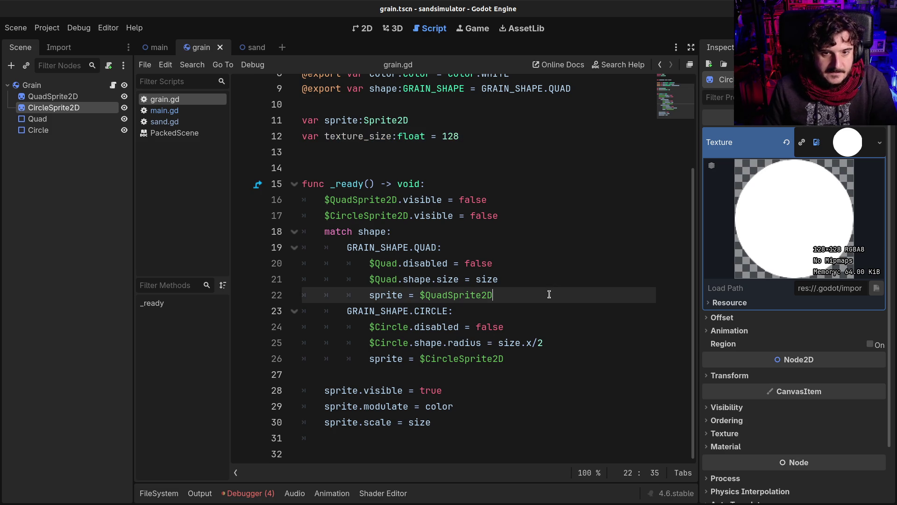
# Write 'size = size/texture_size' as a new line in the QUAD branch and save grain.gd
pyautogui.press('Return')
pyautogui.write('size')
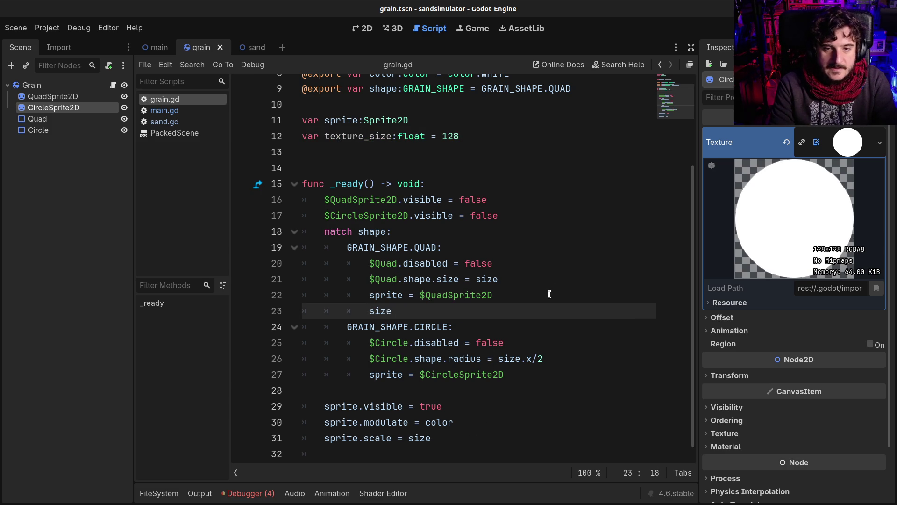
pyautogui.write(' = ')
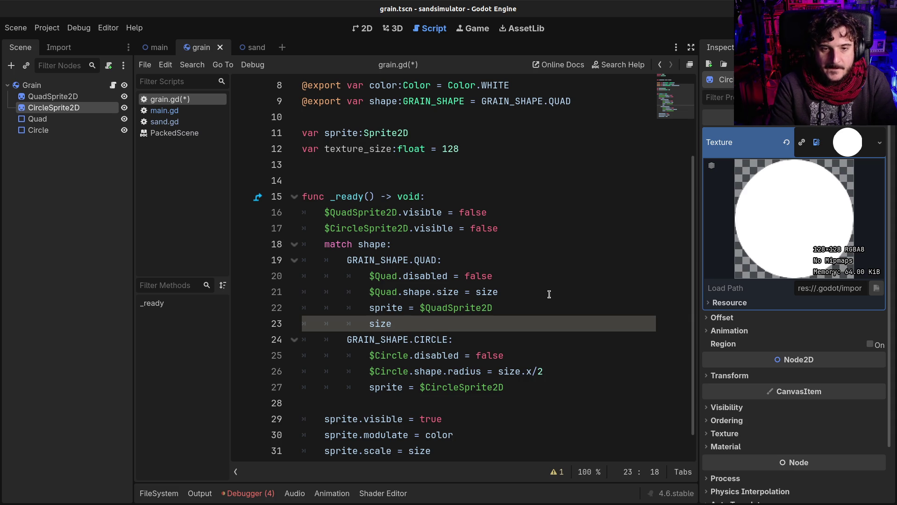
pyautogui.write('size')
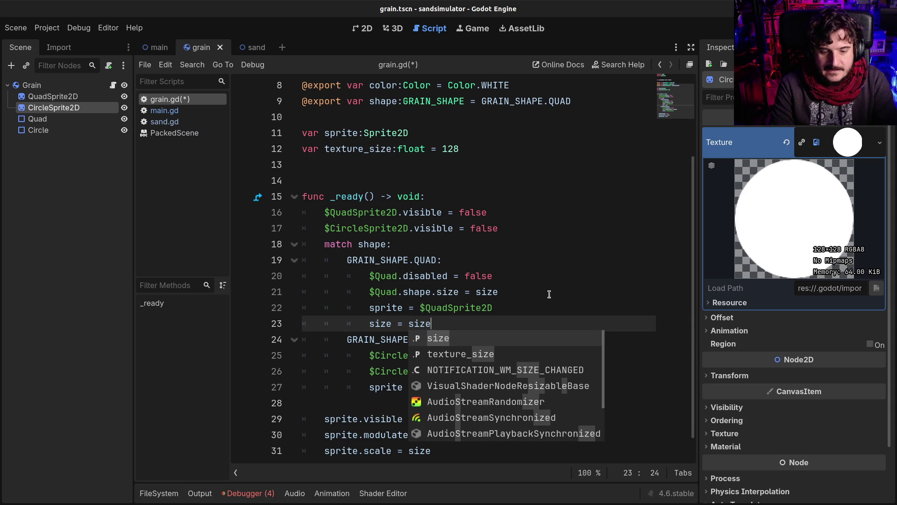
pyautogui.write('/')
pyautogui.hotkey('ctrl', 'v')
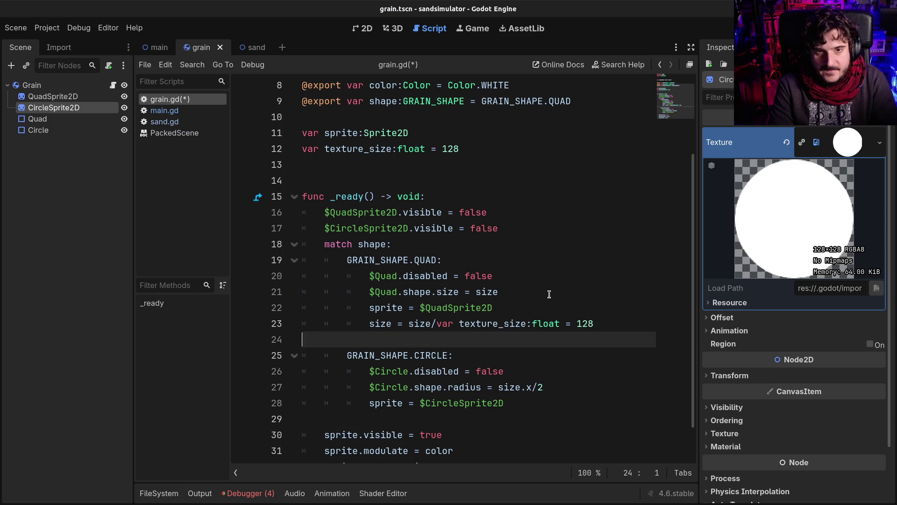
pyautogui.hotkey('ctrl', 'z')
pyautogui.doubleClick(345, 149)
pyautogui.hotkey('ctrl', 'c')
pyautogui.click(488, 321)
pyautogui.hotkey('ctrl', 'v')
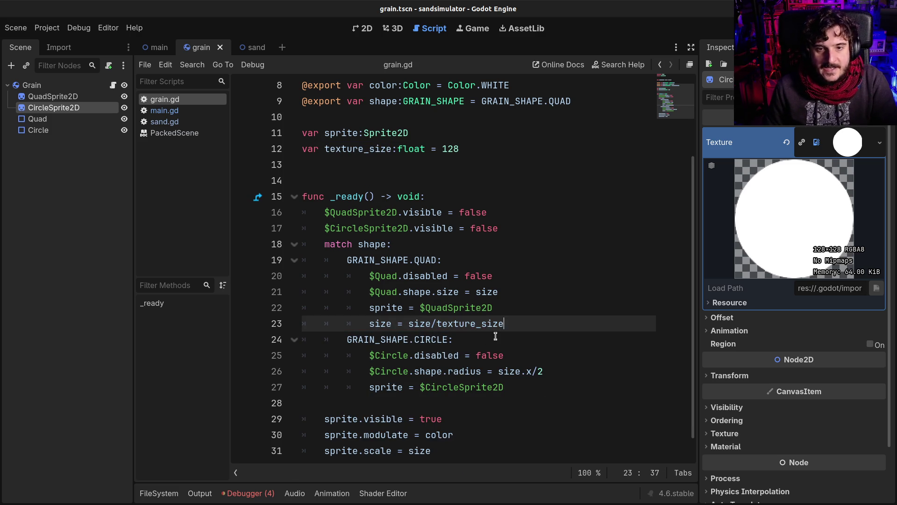
pyautogui.hotkey('ctrl', 's')
# Delete the size = size/texture_size line and its empty line from the QUAD branch
pyautogui.scroll(-1, 390, 364)
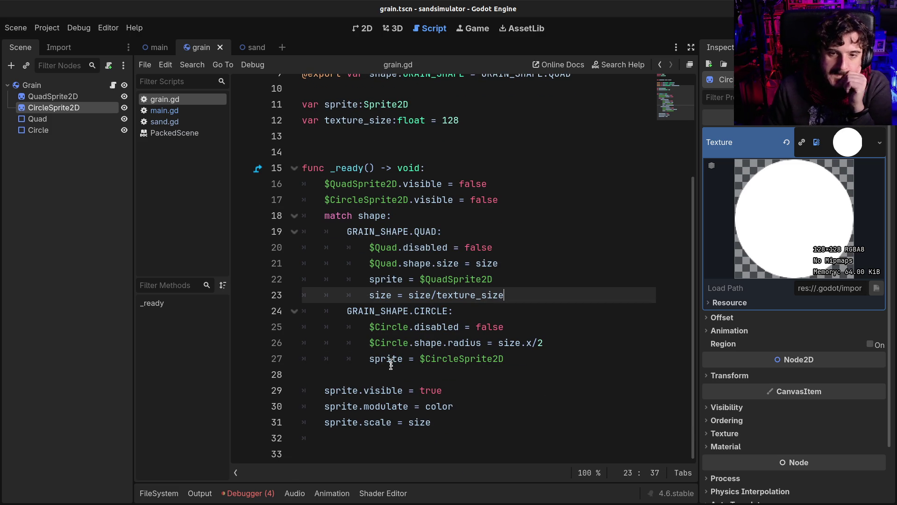
pyautogui.doubleClick(386, 293)
pyautogui.click(451, 297)
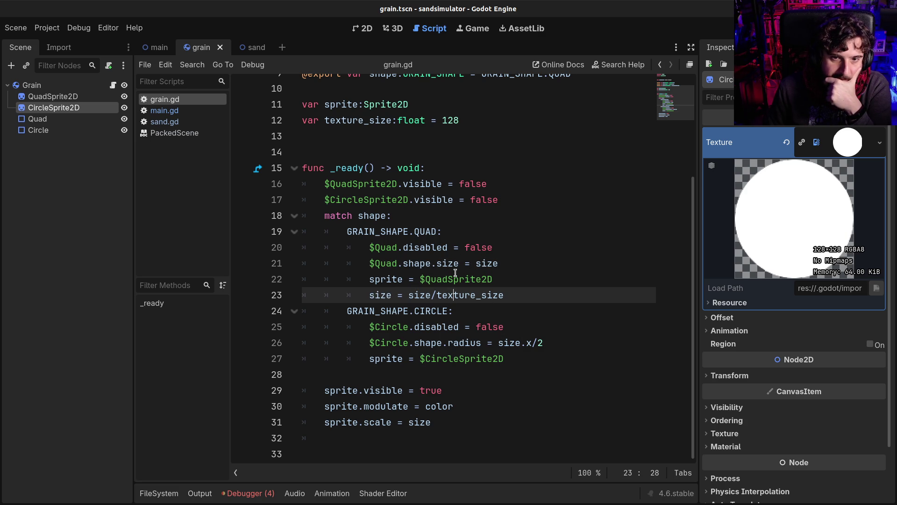
pyautogui.hotkey('shift', 'Home')
pyautogui.press('BackSpace')
pyautogui.hotkey('shift', 'Home')
pyautogui.press('BackSpace')
pyautogui.press('BackSpace')
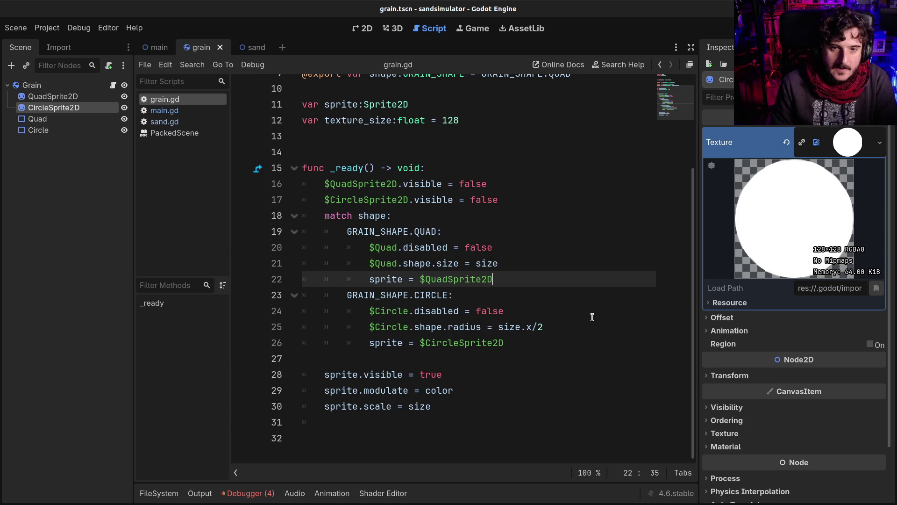
# Paste the scaling line under the CIRCLE sprite line, then save and run the simulator
pyautogui.click(565, 352)
pyautogui.press('Up')
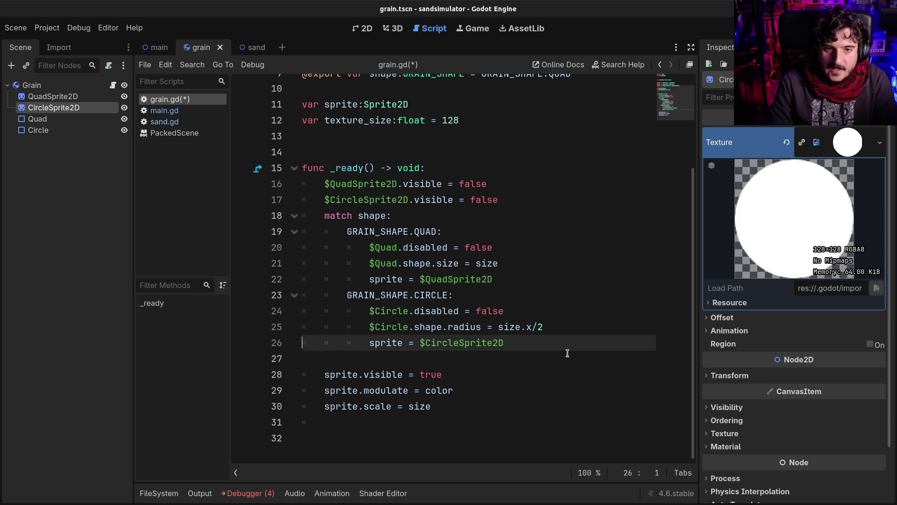
pyautogui.press('Return')
pyautogui.hotkey('ctrl', 'v')
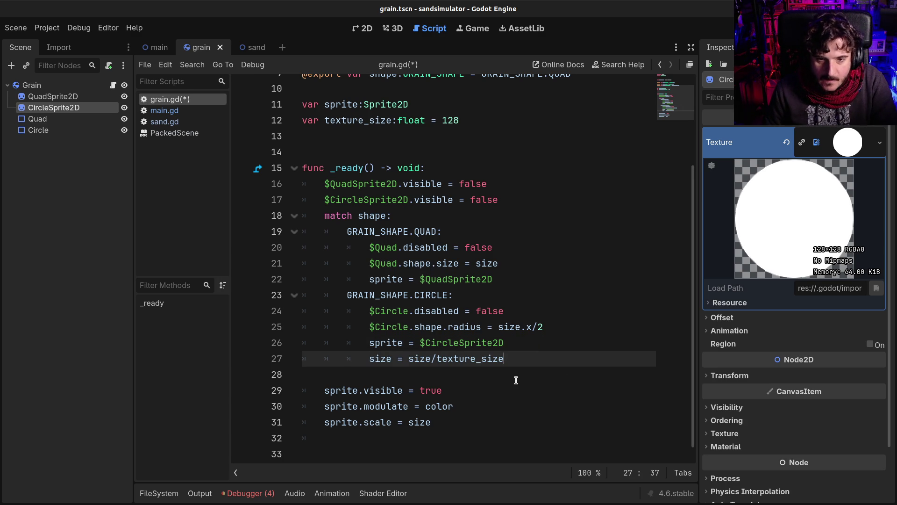
pyautogui.doubleClick(420, 358)
pyautogui.click(431, 359)
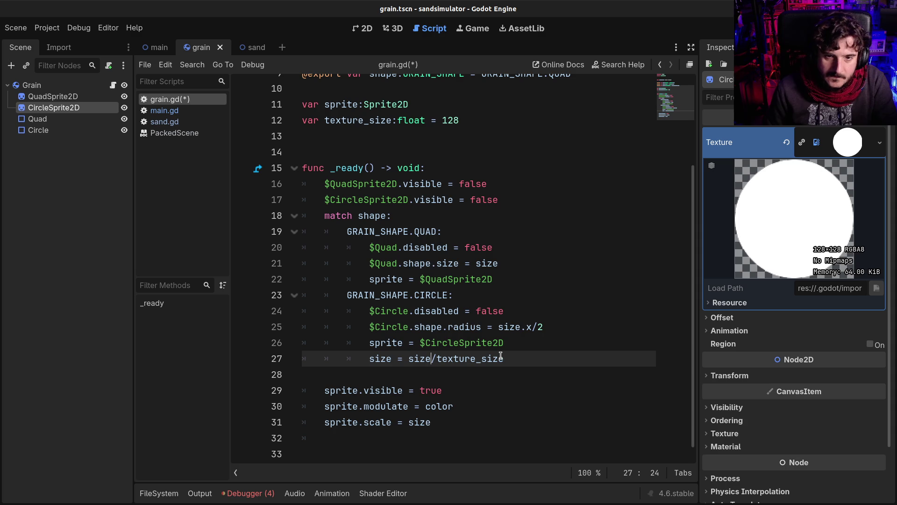
pyautogui.press('F5')
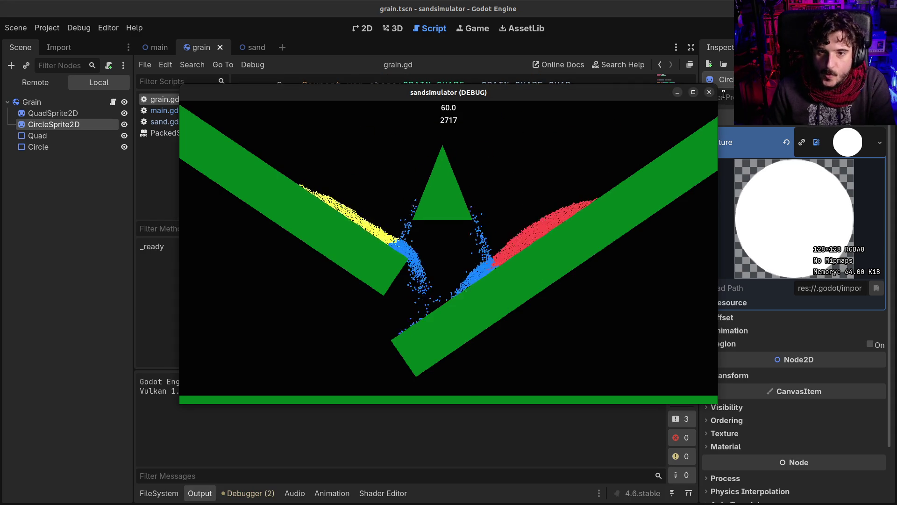
# Close and rerun the sand simulator, maximize its window, then stop it with F8
pyautogui.click(709, 92)
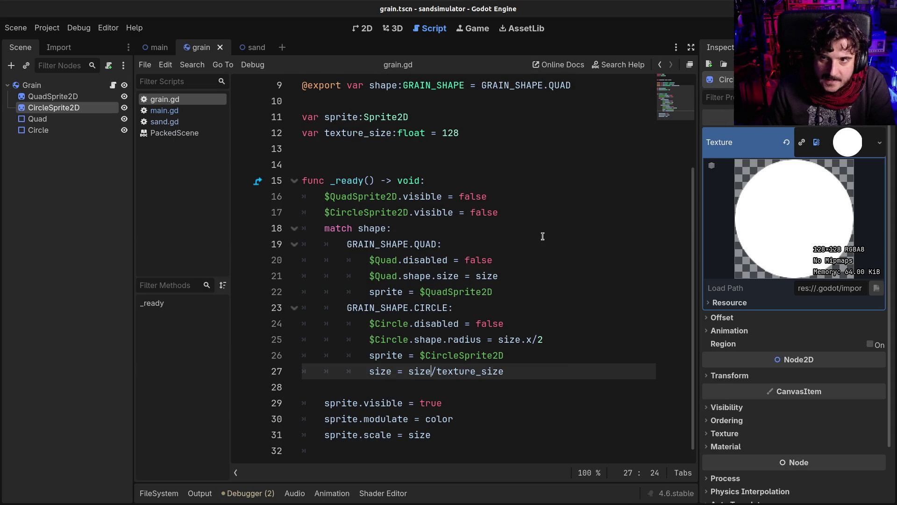
pyautogui.press('F5')
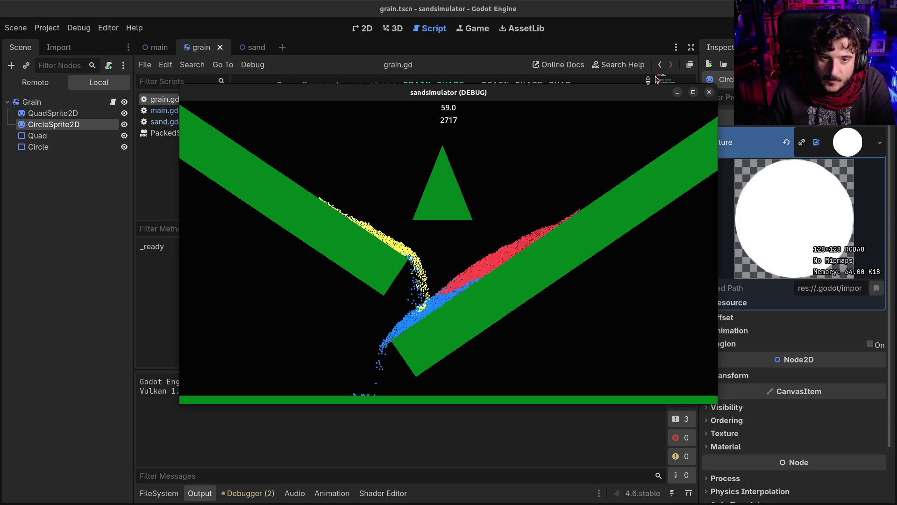
pyautogui.doubleClick(631, 93)
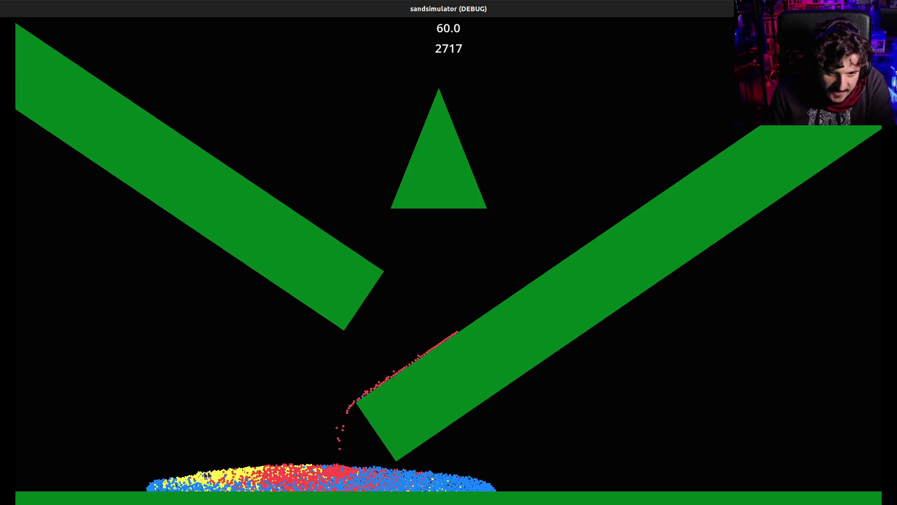
pyautogui.press('F8')
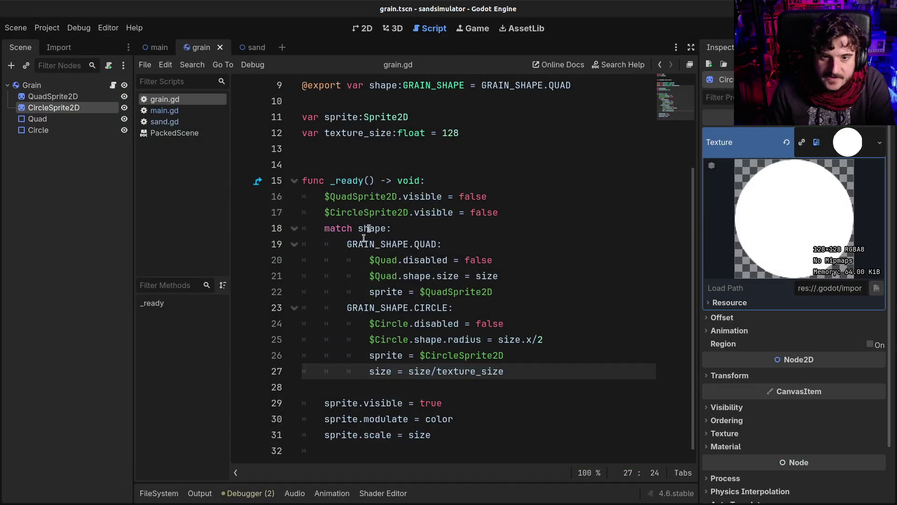
# Make the circle sprite's texture unique and local to the scene
pyautogui.click(729, 302)
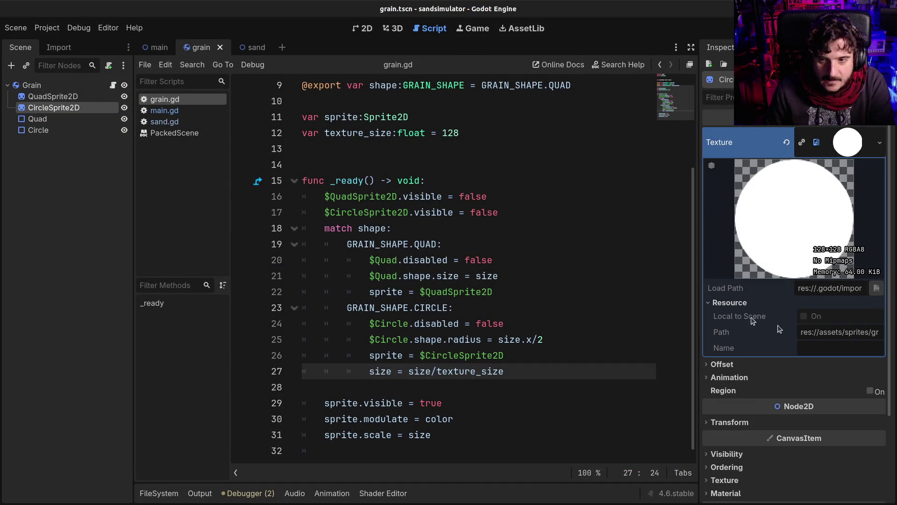
pyautogui.rightClick(842, 144)
pyautogui.click(820, 413)
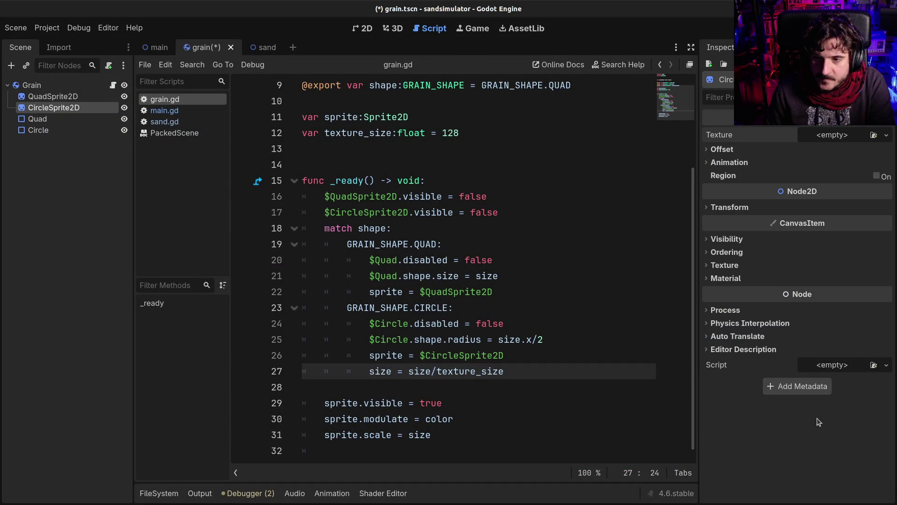
pyautogui.hotkey('ctrl', 'z')
pyautogui.rightClick(859, 143)
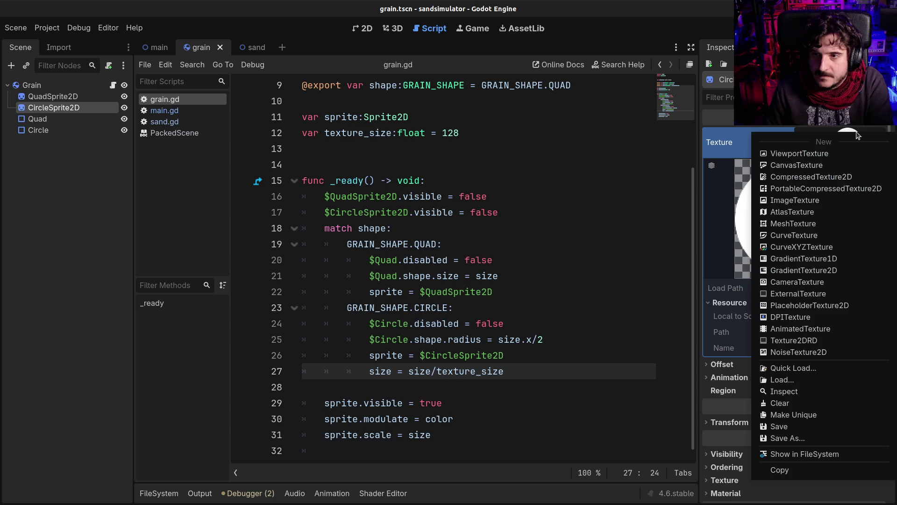
pyautogui.click(841, 415)
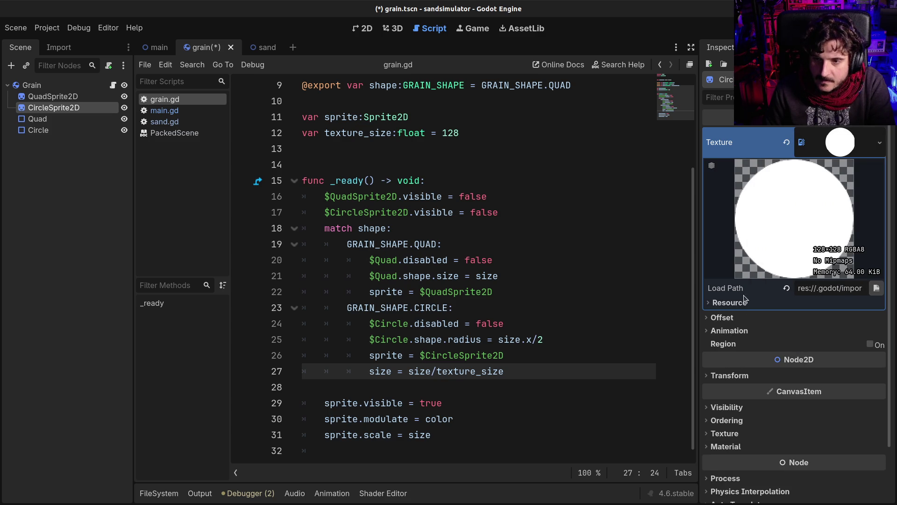
pyautogui.click(804, 316)
# Run the simulator, close it, and review the size line in grain.gd's circle branch
pyautogui.press('F5')
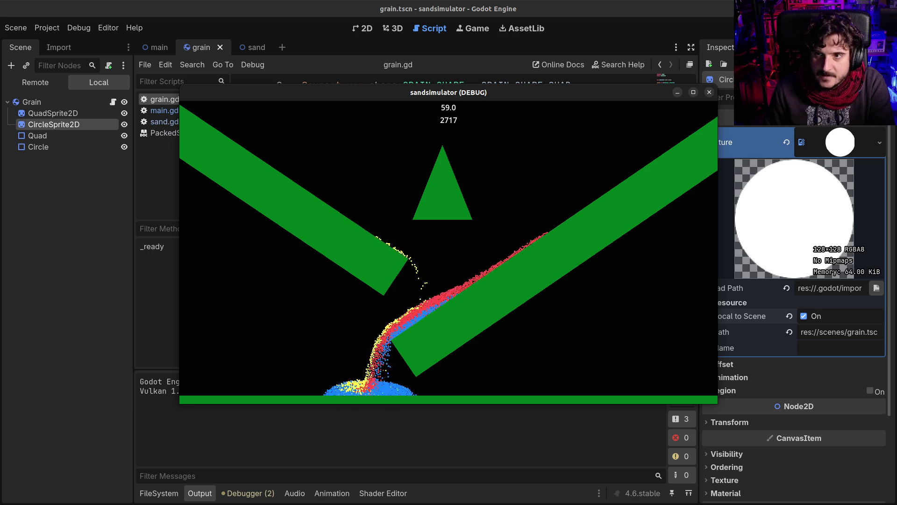
pyautogui.click(709, 92)
pyautogui.click(471, 374)
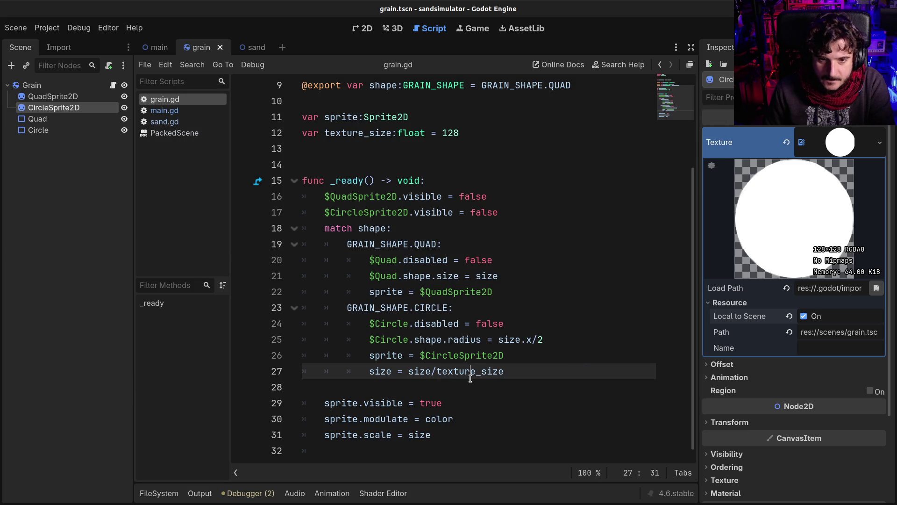
pyautogui.click(382, 373)
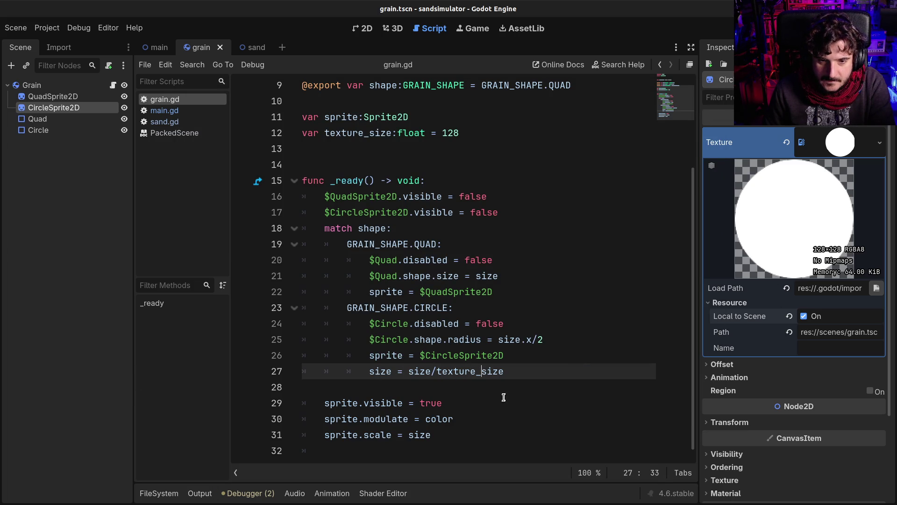
pyautogui.click(459, 420)
pyautogui.doubleClick(382, 373)
pyautogui.keyDown('shift'); pyautogui.click(514, 373); pyautogui.keyUp('shift')
pyautogui.click(525, 374)
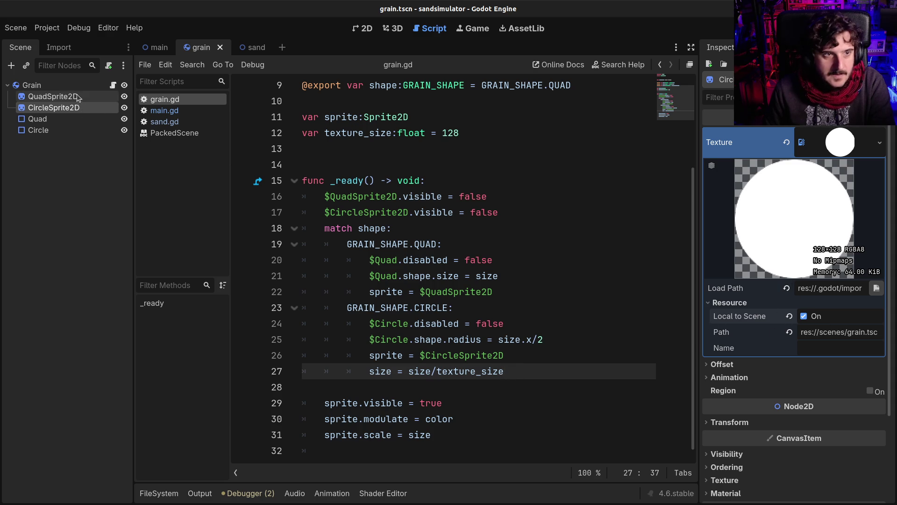
# In the main scene, set ReferenceRect2's Border Width to 32
pyautogui.click(158, 48)
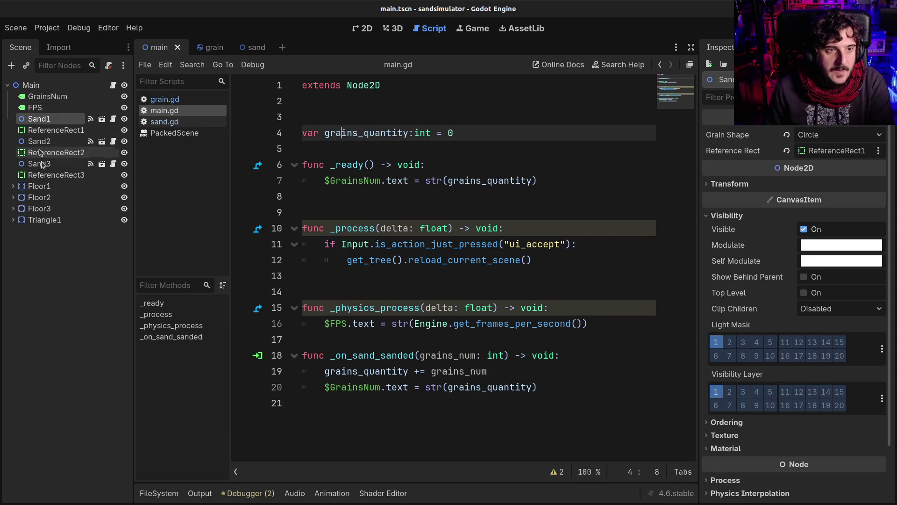
pyautogui.click(56, 153)
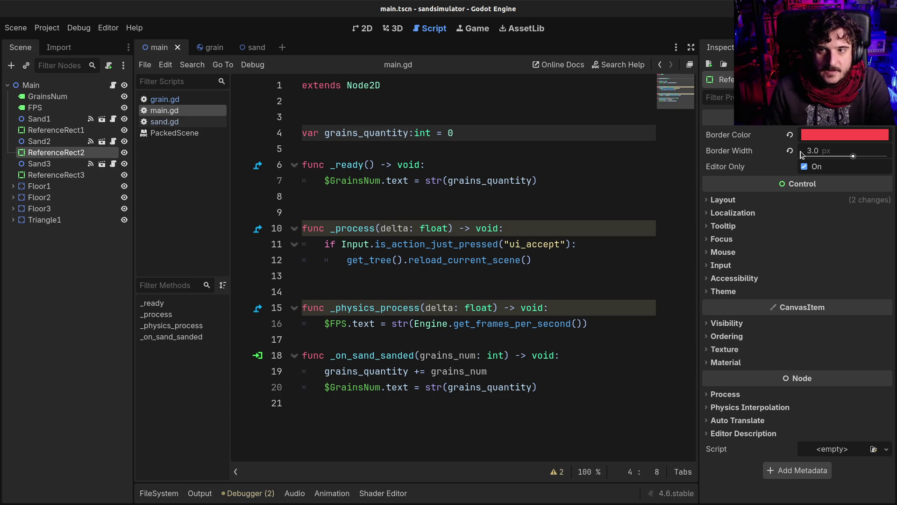
pyautogui.click(367, 29)
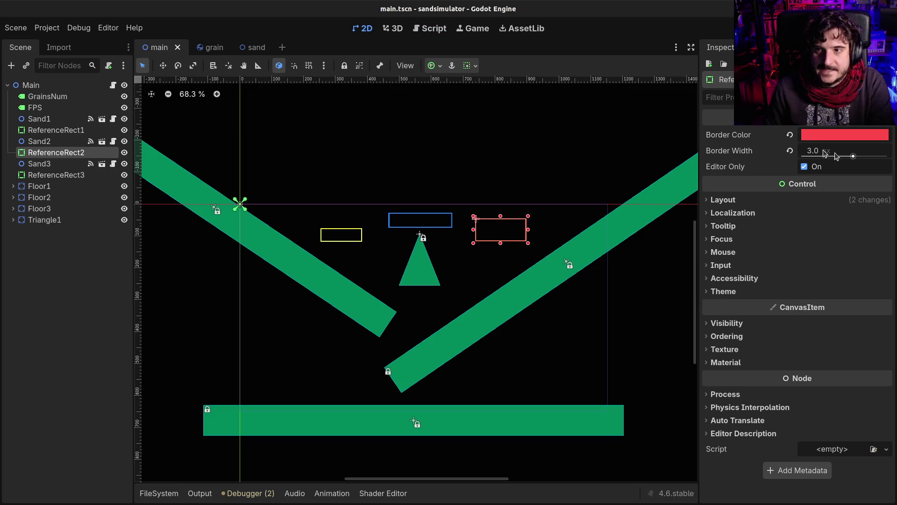
pyautogui.moveTo(852, 157); pyautogui.dragTo(859, 157)
pyautogui.click(858, 151)
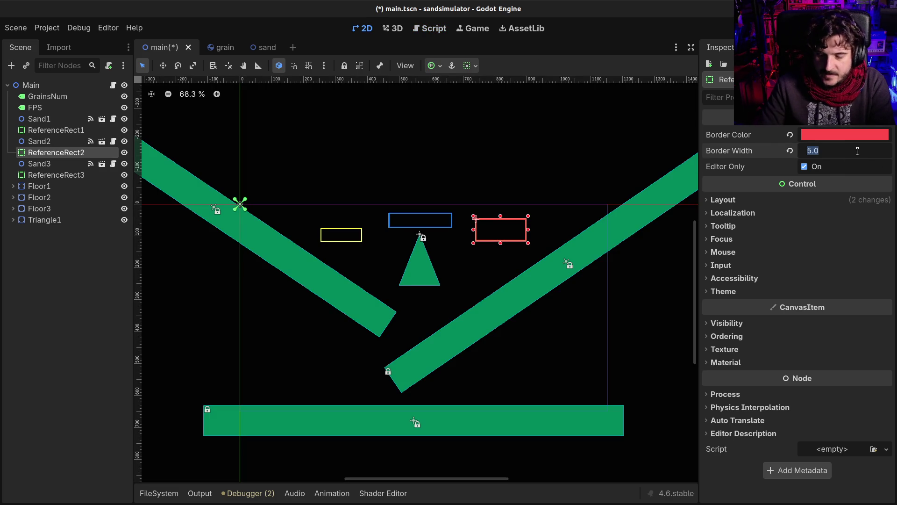
pyautogui.press('BackSpace')
pyautogui.write('32')
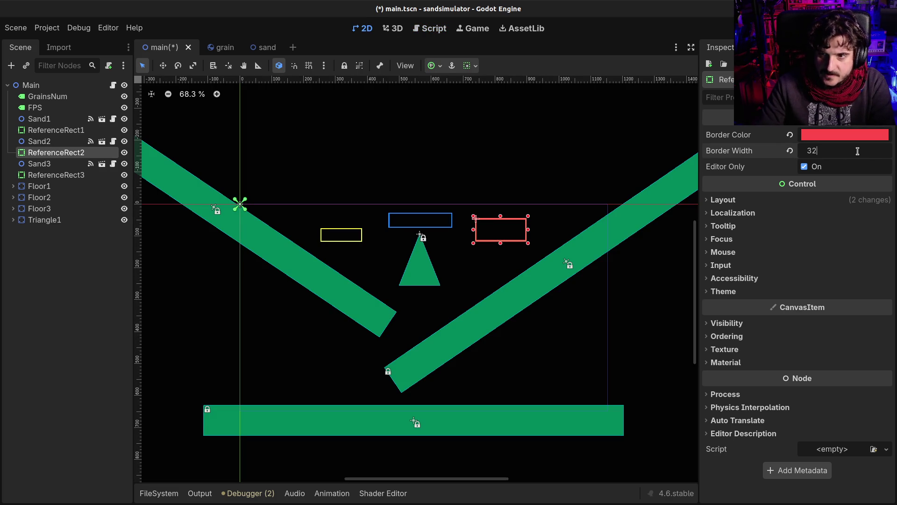
pyautogui.press('Return')
# Run the sand simulator twice to compare, closing the game each time
pyautogui.press('F5')
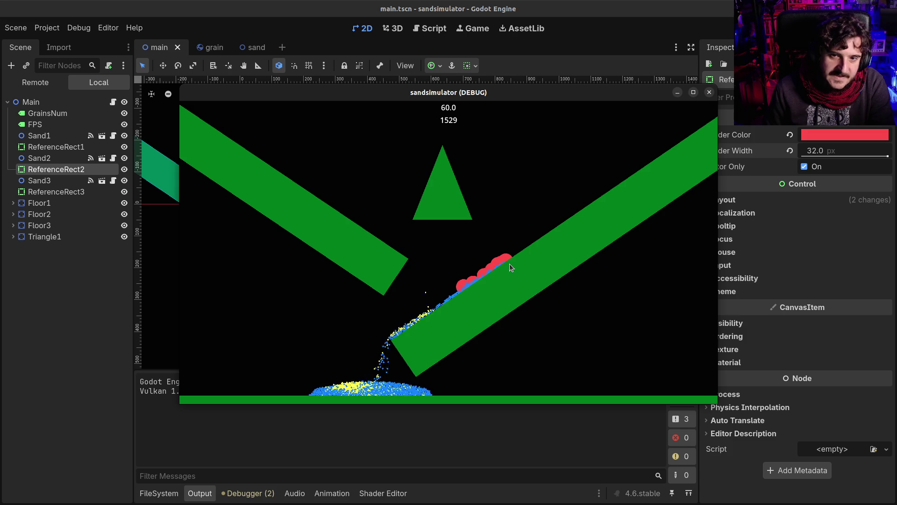
pyautogui.click(708, 92)
pyautogui.press('F5')
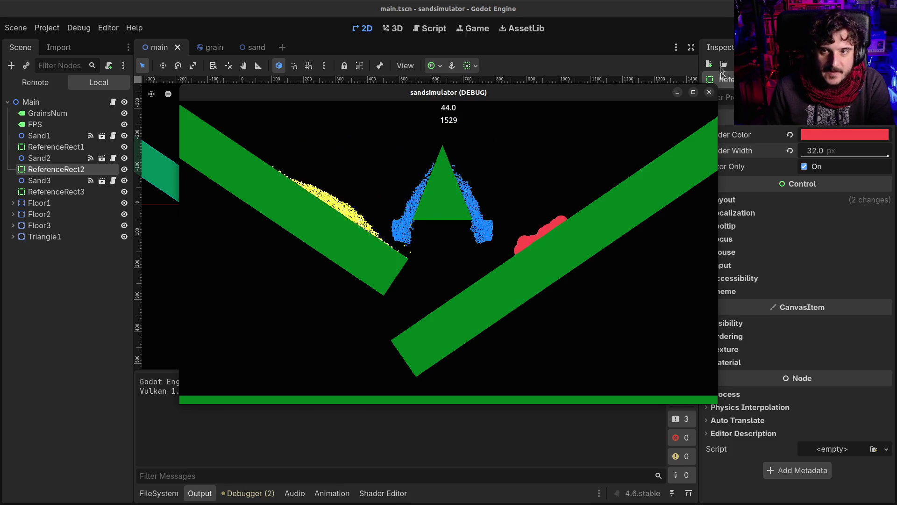
pyautogui.click(710, 93)
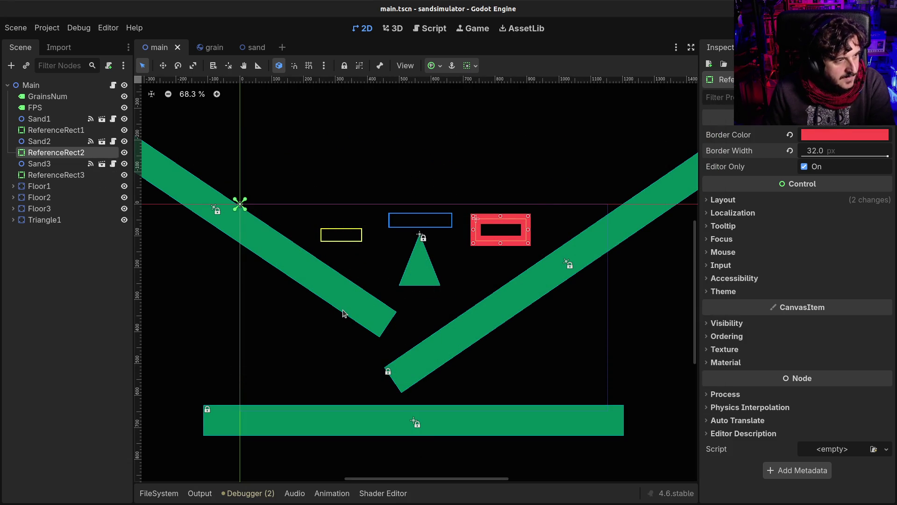